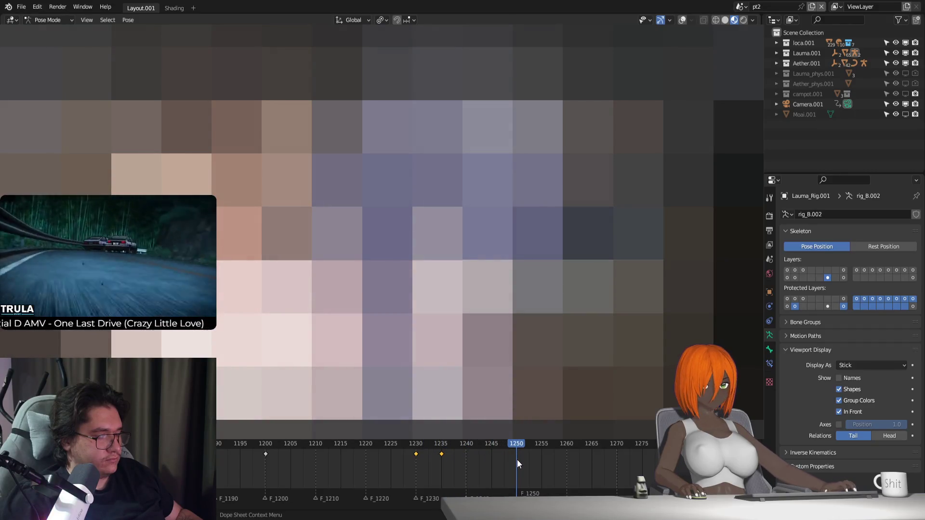
Key the current pose at frame 1250 and play the animation back from frame 1230
key("g")
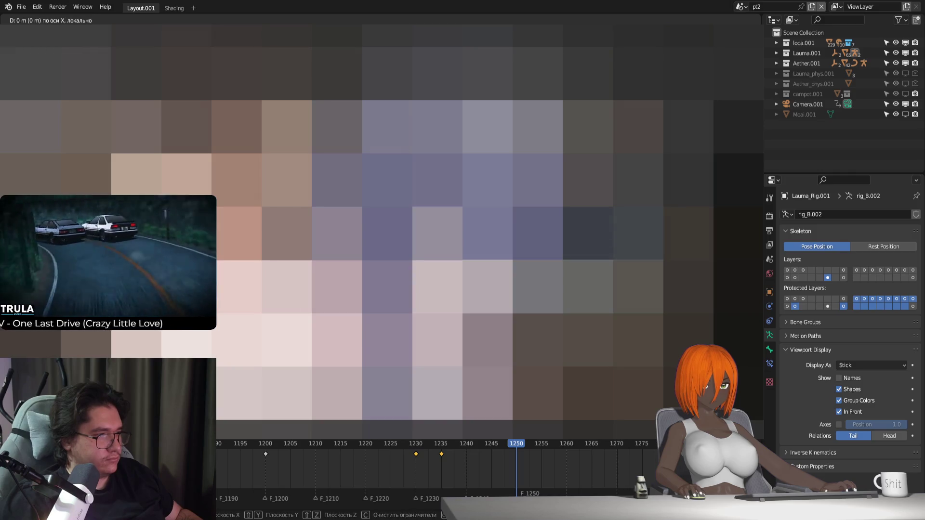
key("Return")
left_click(441, 454)
key("Delete")
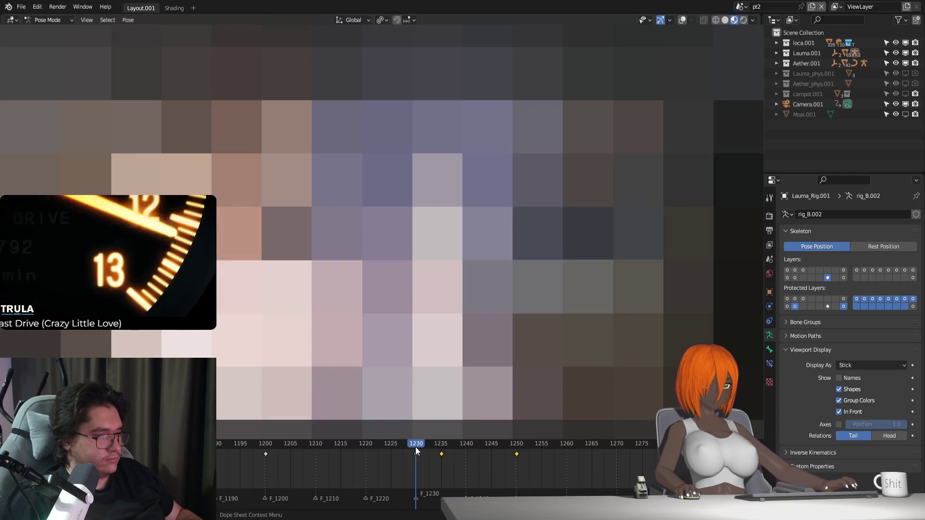
key("space")
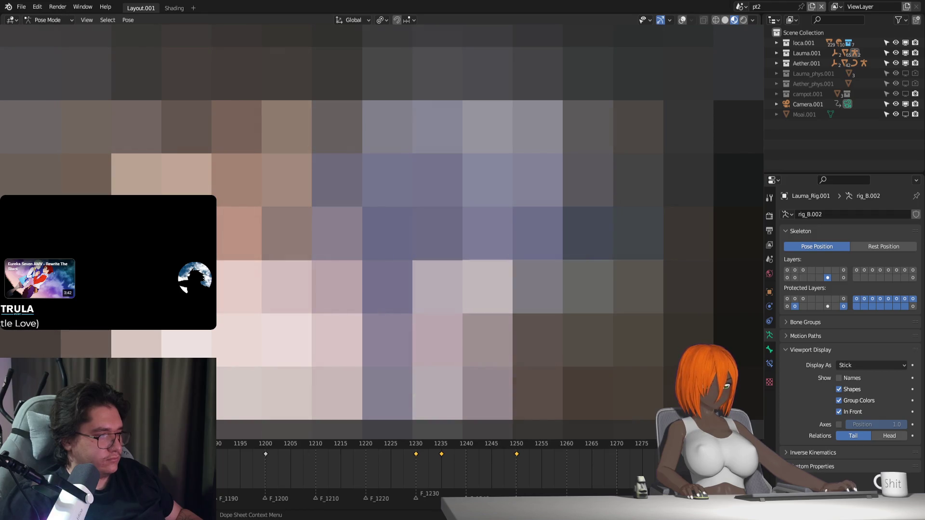
scroll(434, 470, "left", 3, "ctrl")
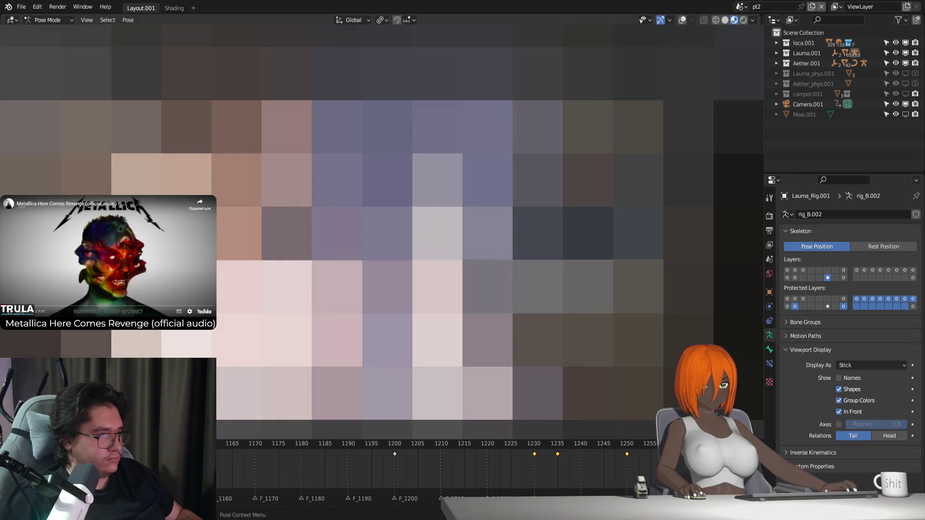
Reposition the selected bones with a few grab moves, then replay from frame 1171
key("g")
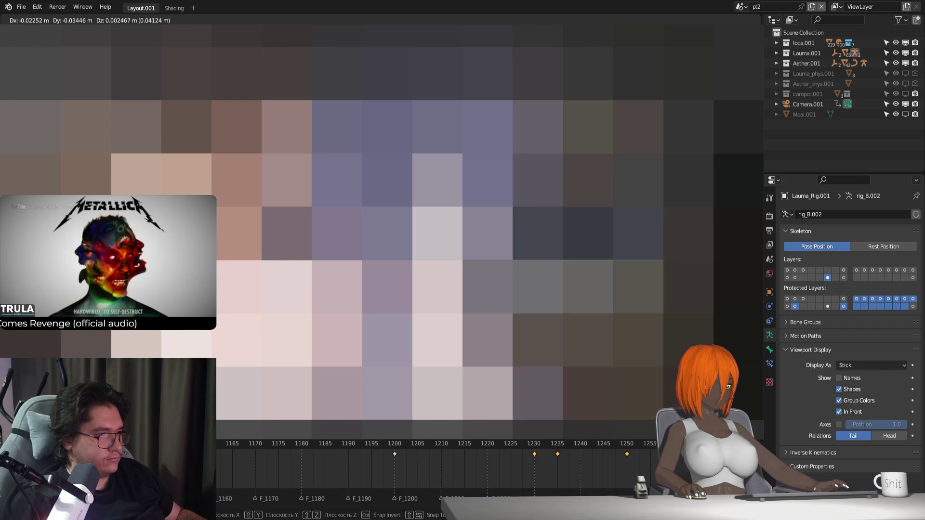
key("Escape")
key("g")
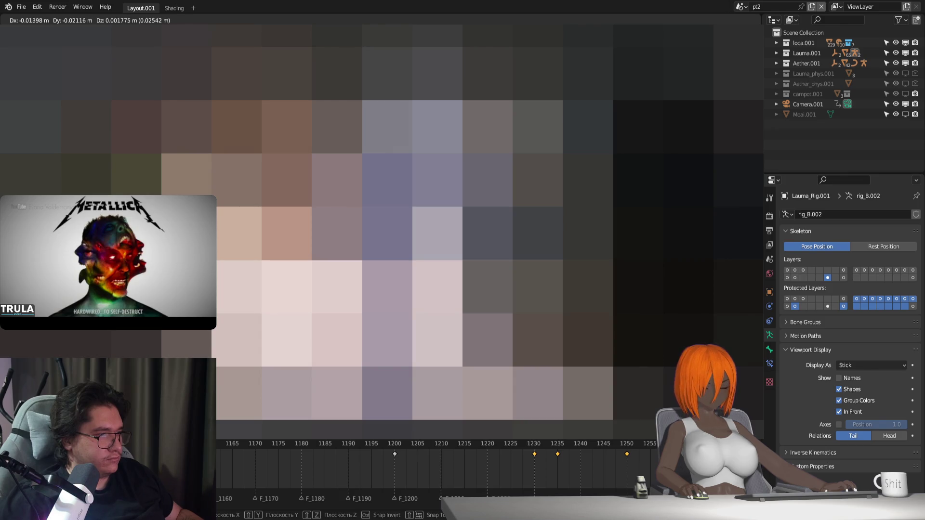
key("Return")
key("g")
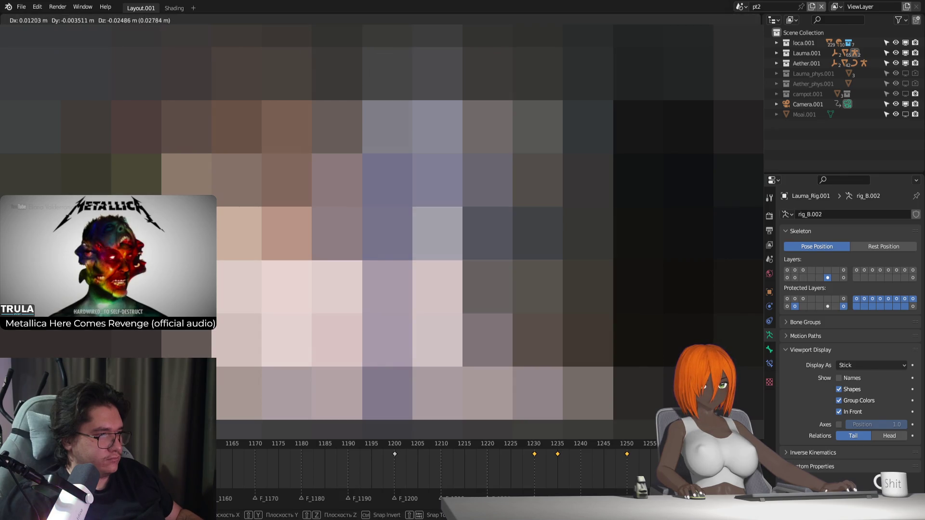
key("Return")
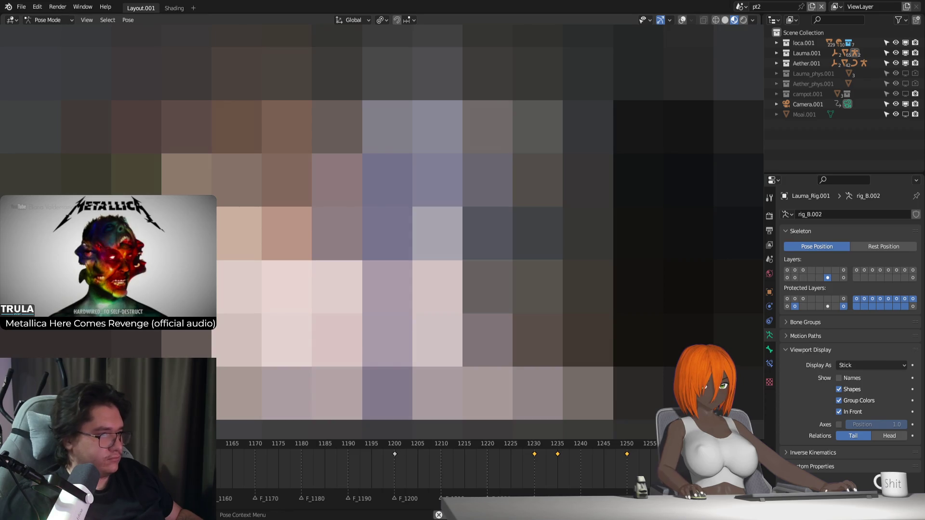
key("Right")
key("Right")
key("Right")
key("space")
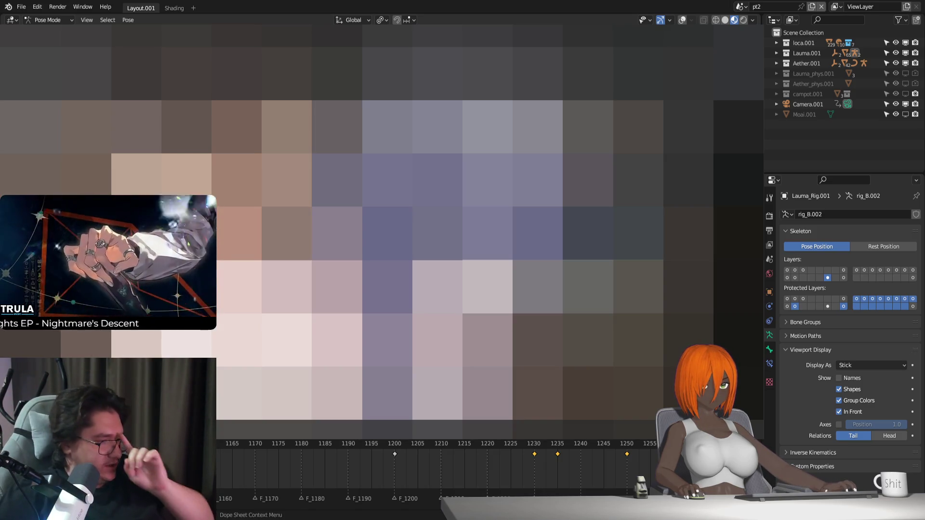
scroll(263, 462, "down", 5, "ctrl")
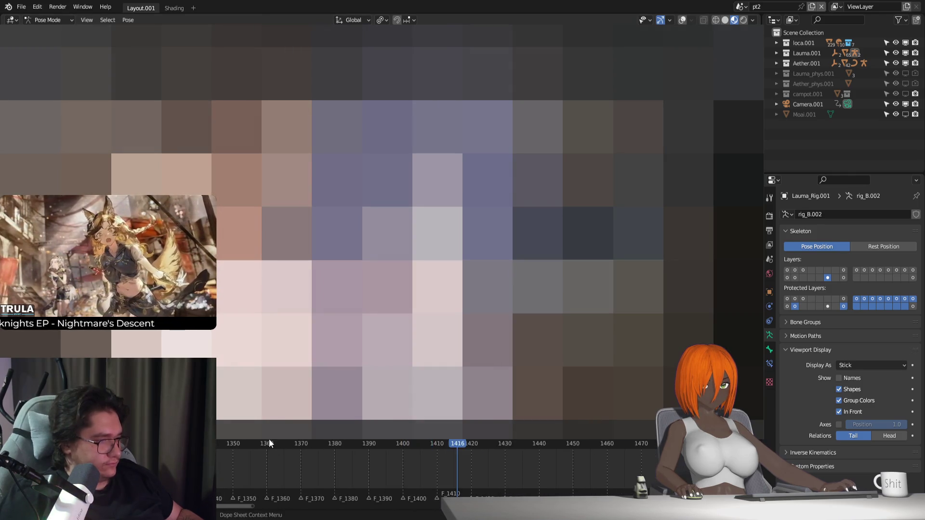
scroll(269, 448, "down", 2)
Key the rig pose at frame 1390 and scrub forward to frame 1400
mouse_move(298, 451)
left_mouse_down()
mouse_move(402, 452)
mouse_move(373, 455)
mouse_move(386, 466)
mouse_move(404, 465)
mouse_move(368, 460)
mouse_move(405, 458)
mouse_move(389, 459)
left_mouse_up()
key("i")
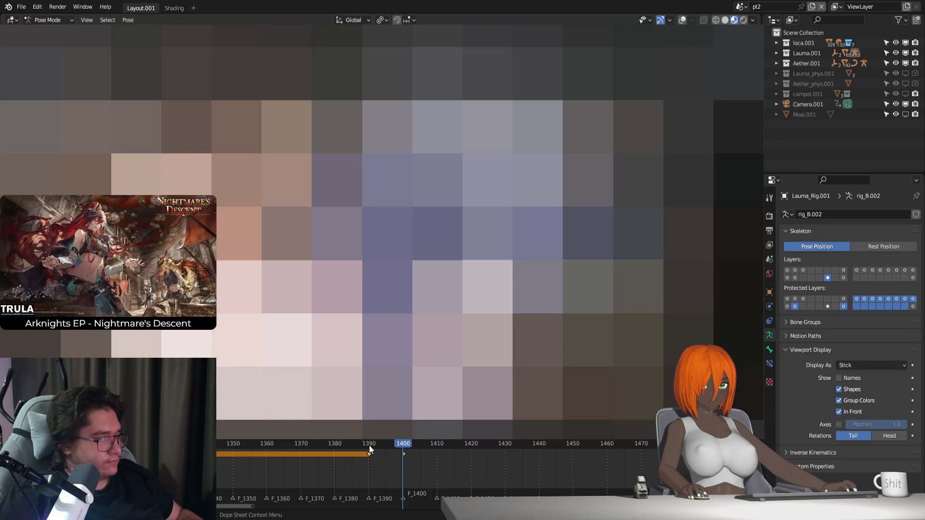
left_click(369, 447)
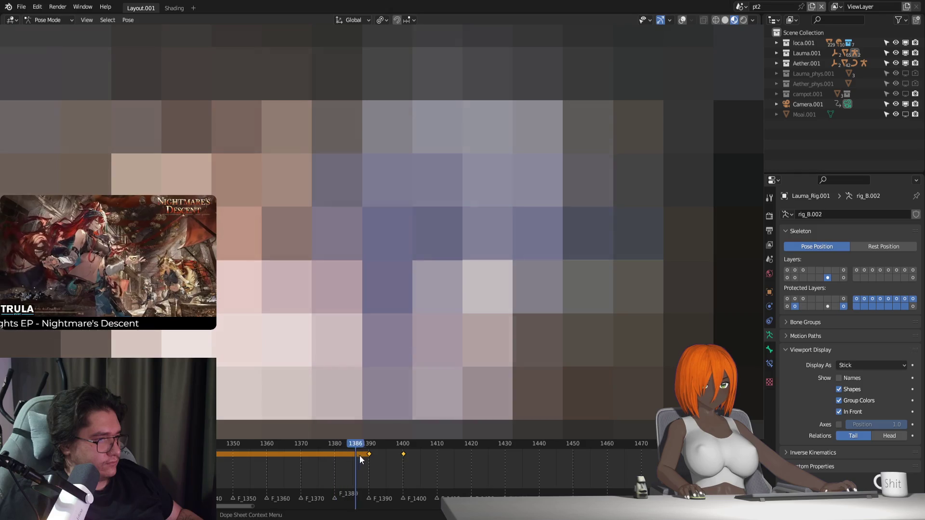
left_click_drag(377, 461, 388, 460)
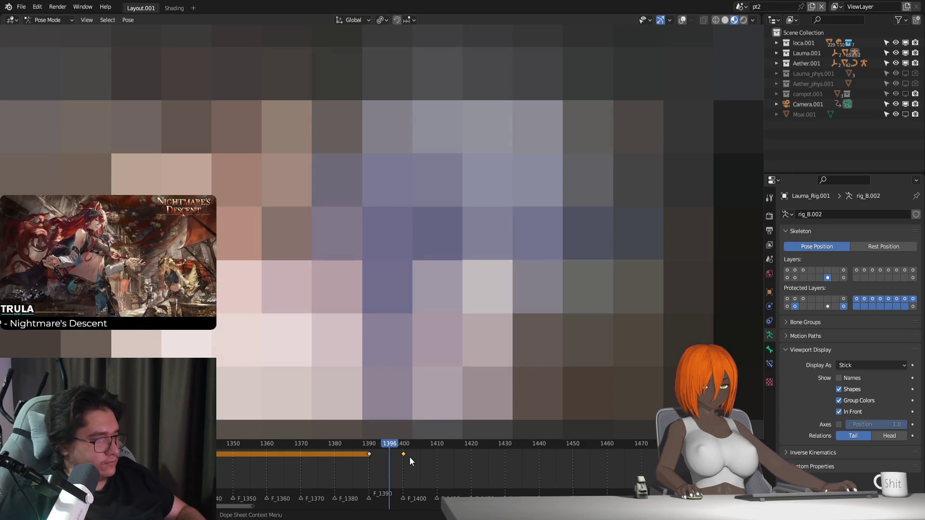
key("alt+a")
left_click(401, 445)
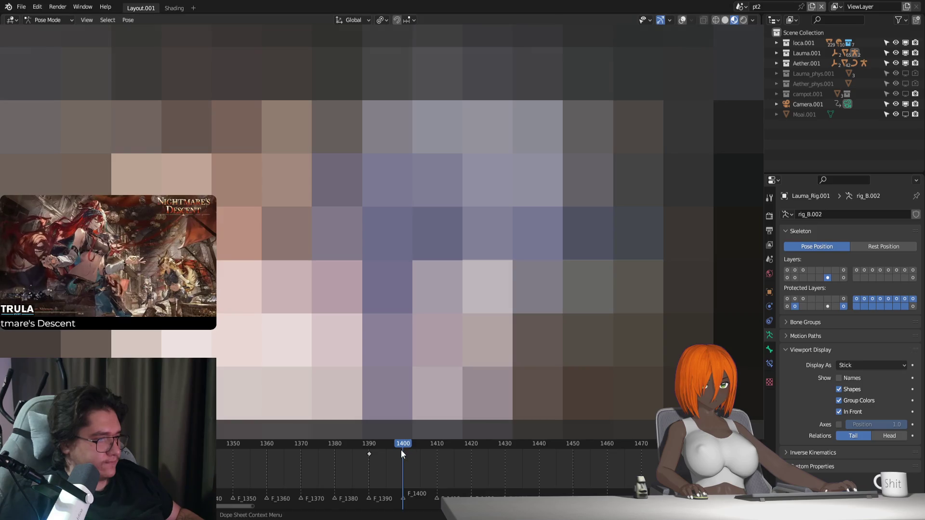
Slide the frame 1390 keyframe to 1400 so the pose holds, then replay from 1400
key("i")
key("g")
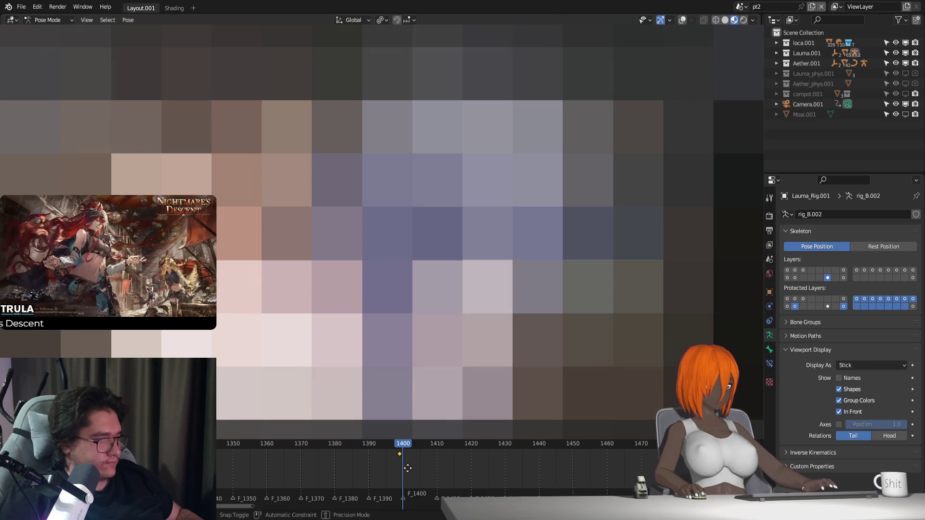
key("Escape")
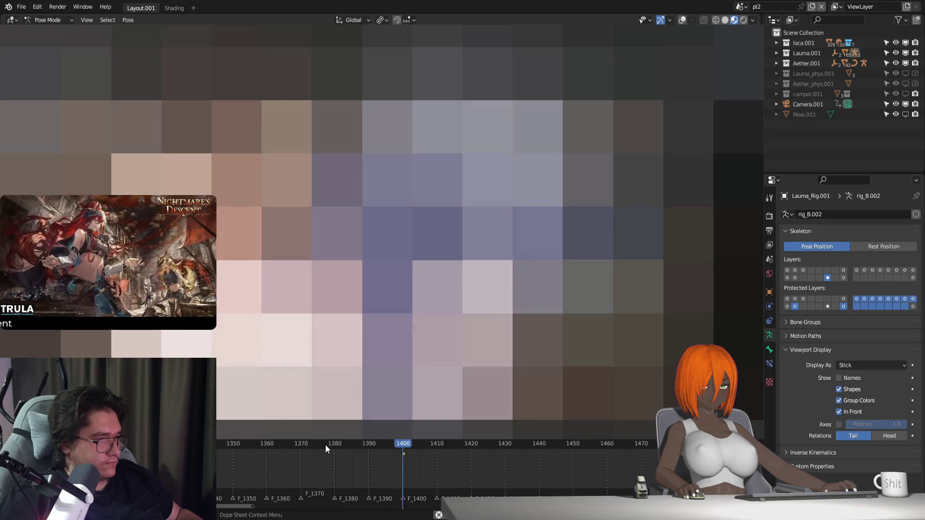
left_click(399, 444)
left_click_drag(405, 446, 436, 454)
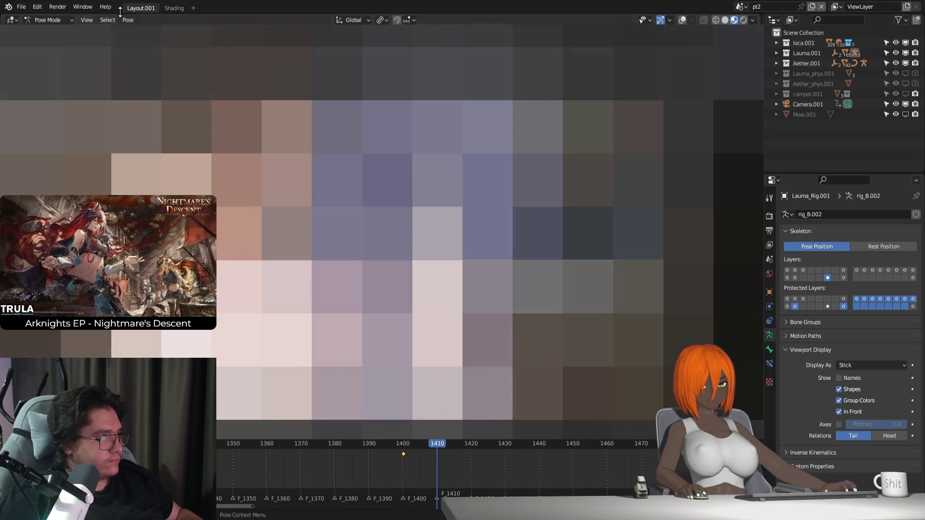
key("ctrl+z")
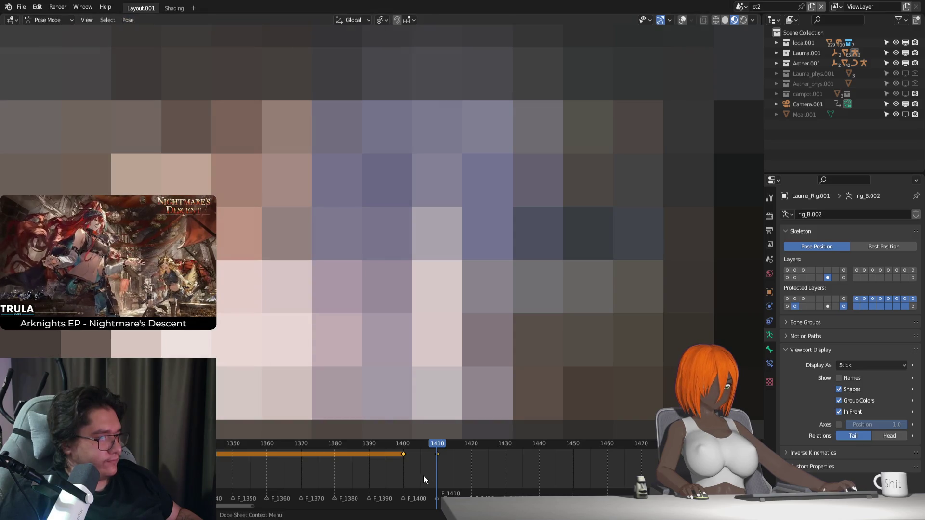
left_click(405, 444)
key("space")
Key poses at frames 1420 and 1430, nudging the bones along X in between, and preview the motion
mouse_move(406, 448)
left_mouse_down()
mouse_move(485, 463)
mouse_move(454, 466)
left_mouse_up()
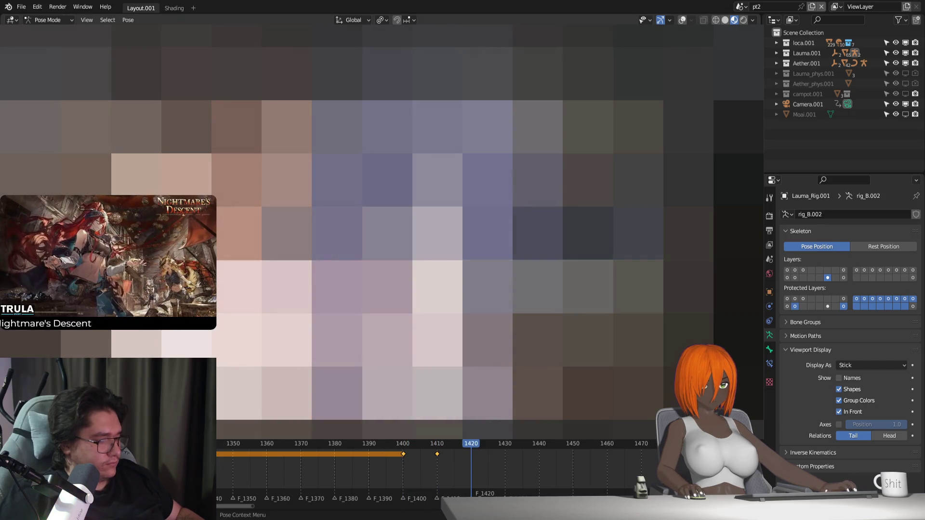
key("i")
left_click_drag(470, 469, 494, 456)
key("g")
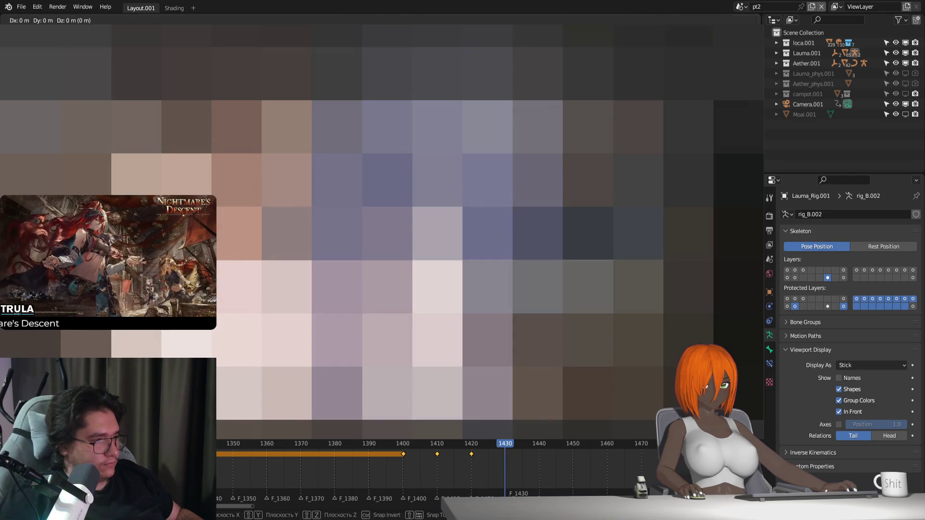
key("x")
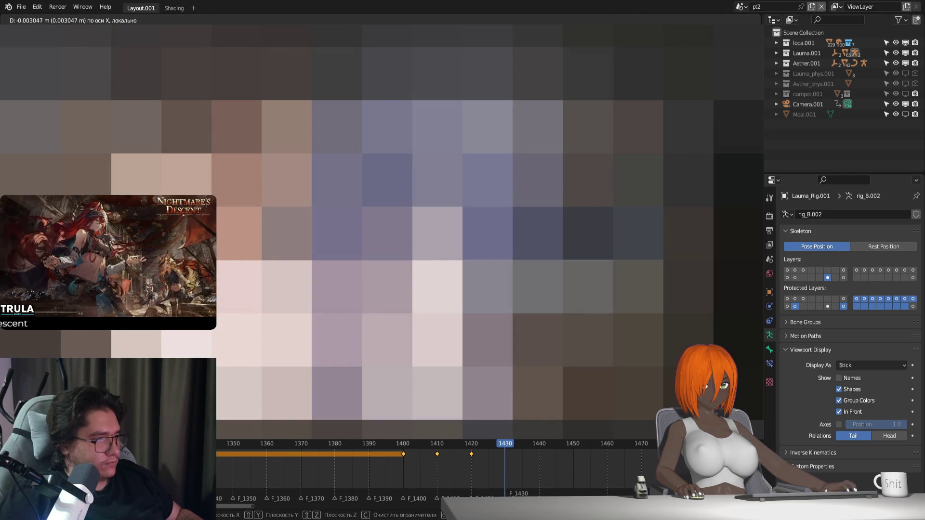
left_click(401, 448)
key("Left")
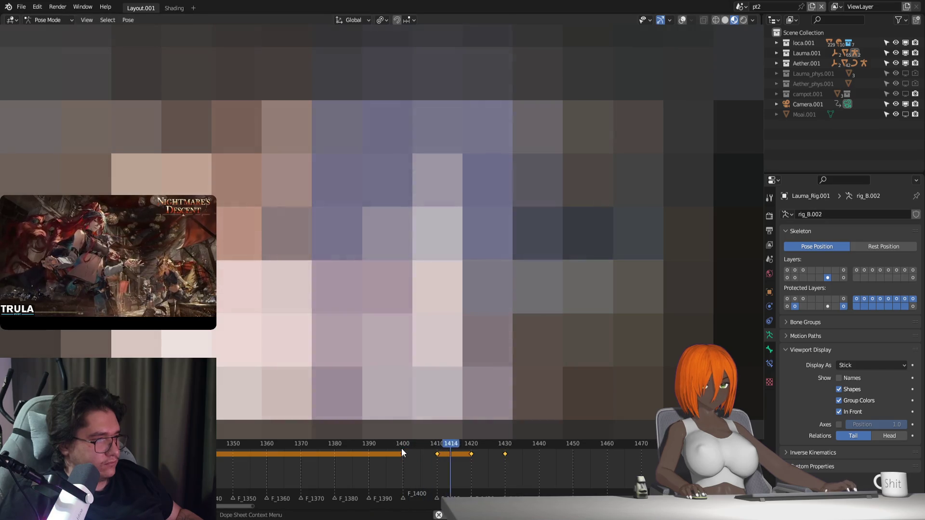
key("space")
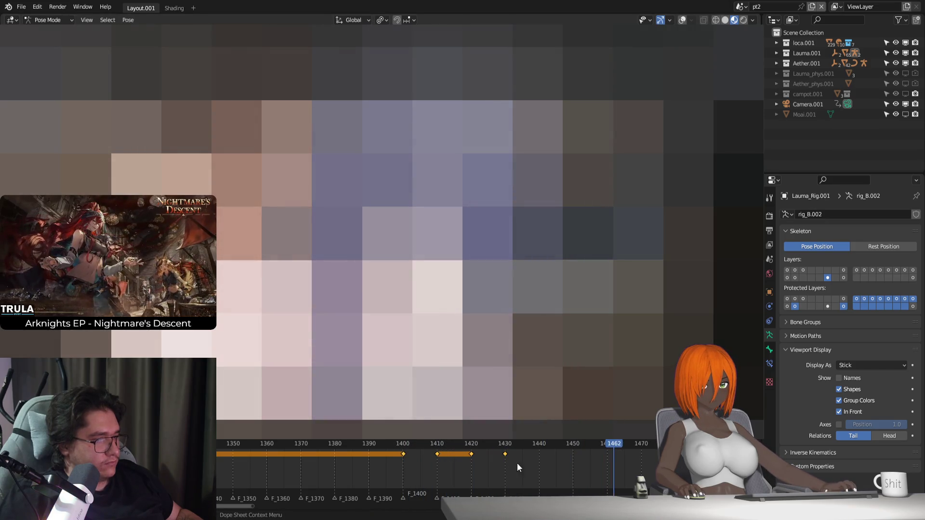
left_click(470, 448)
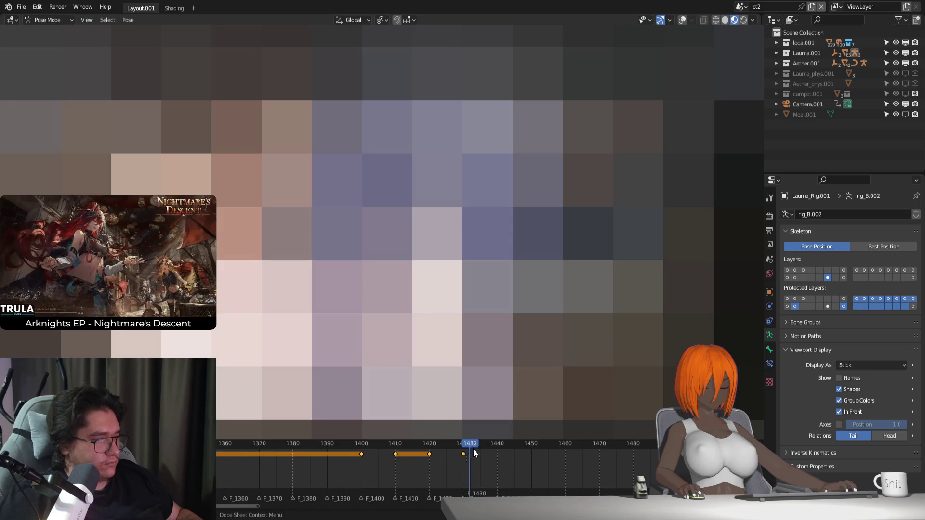
Key the pose at frame 1440 so it holds the frame 1430 pose, then scrub to 1451
left_click(496, 464)
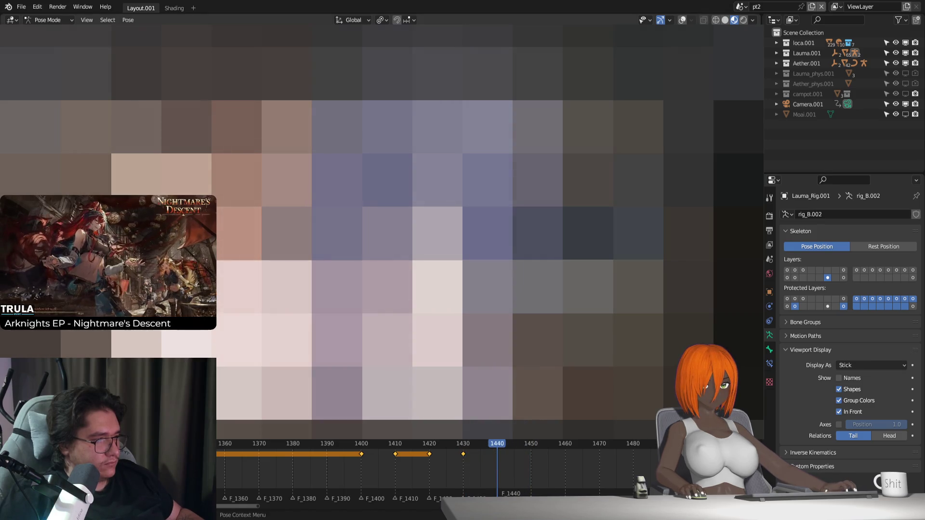
key("i")
left_click(512, 454)
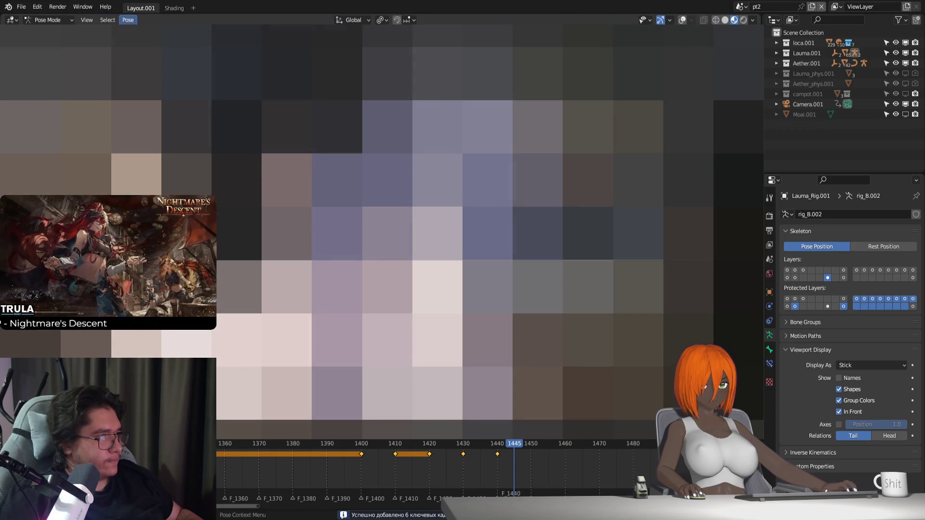
key("ctrl+z")
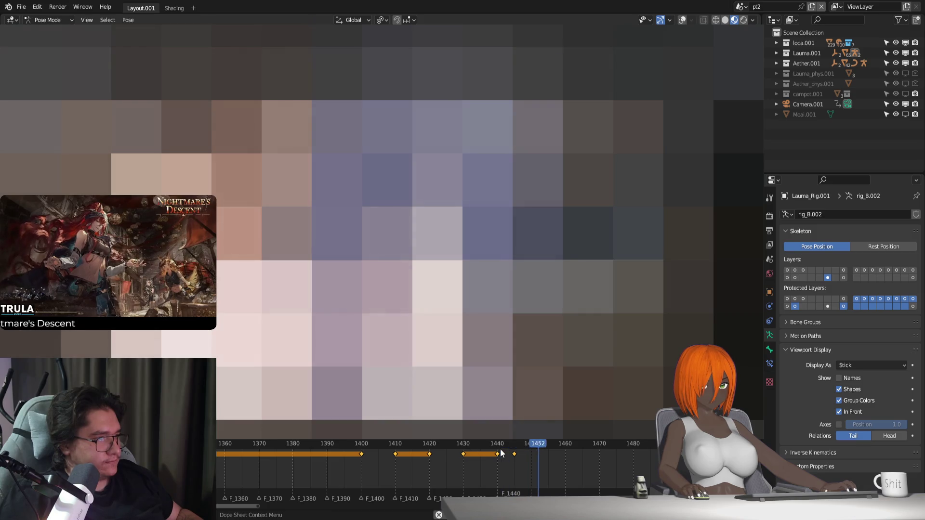
left_click(496, 445)
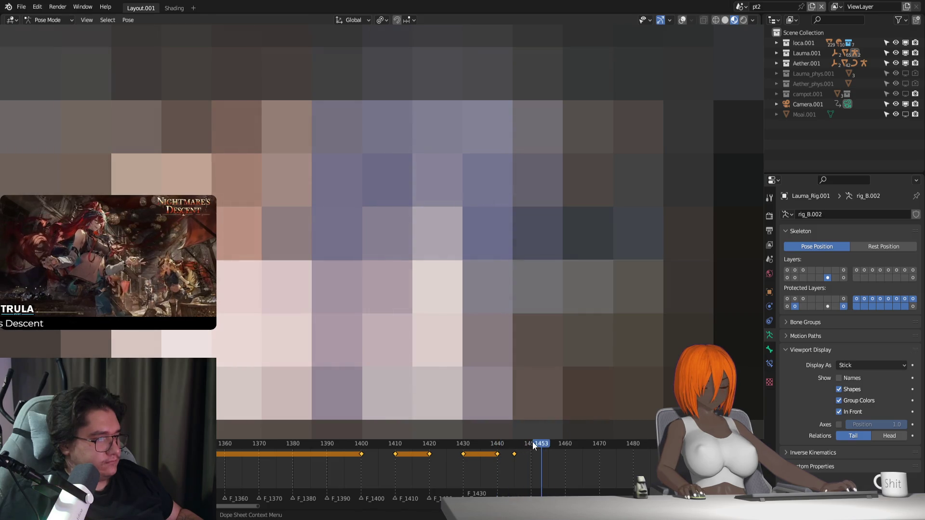
left_click_drag(529, 445, 549, 458)
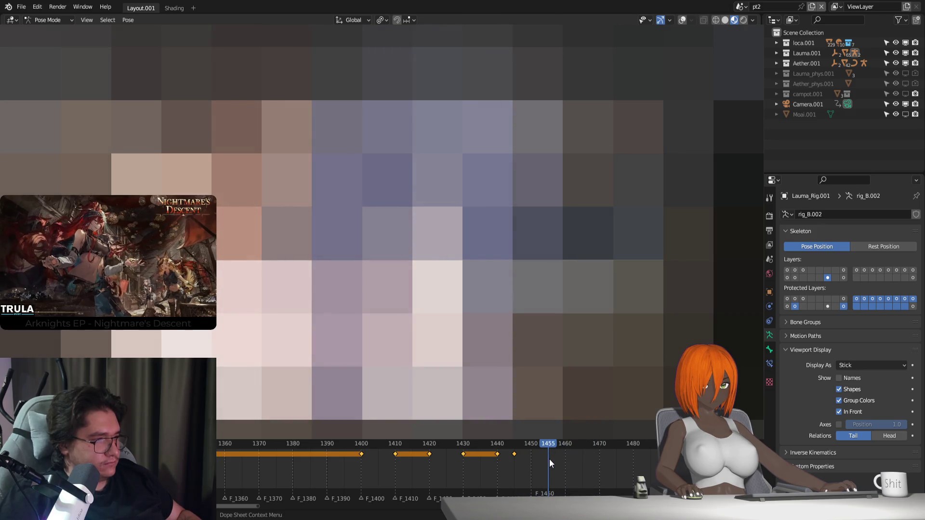
Move the selected bones along the local Z axis and duplicate the frame 1455 key to 1460
key("g")
key("x")
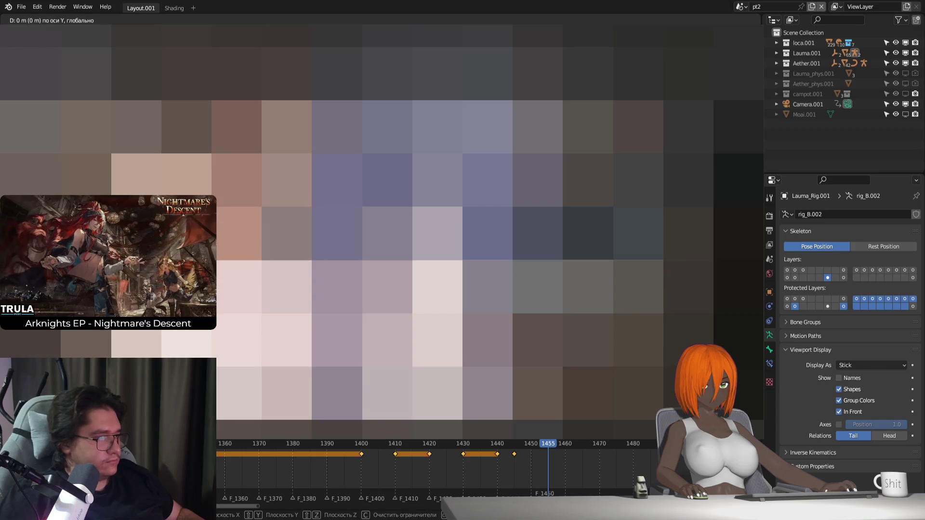
key("z")
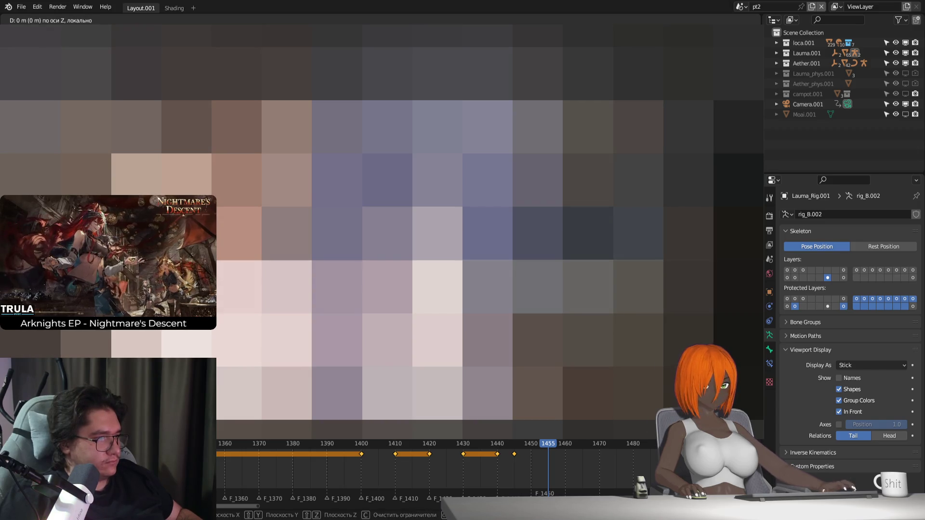
key("z")
key("Escape")
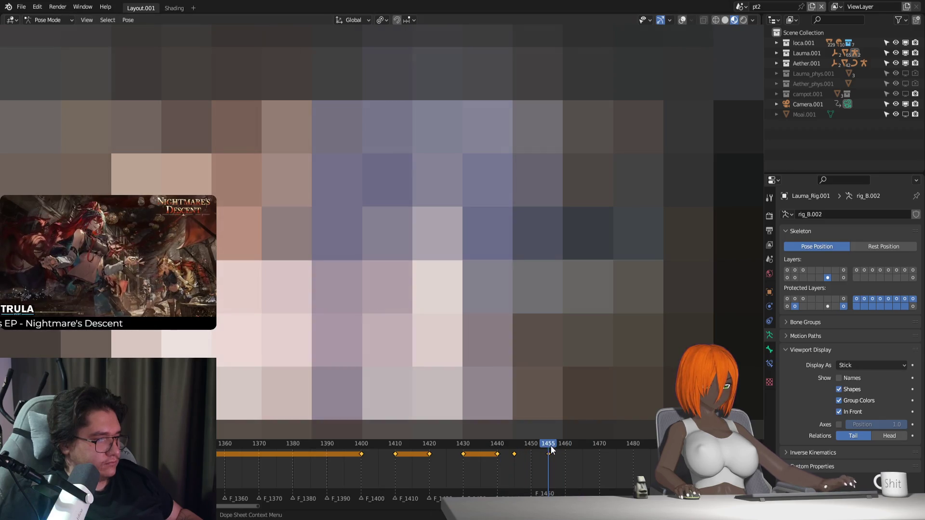
left_click_drag(550, 446, 563, 452)
left_click(550, 454)
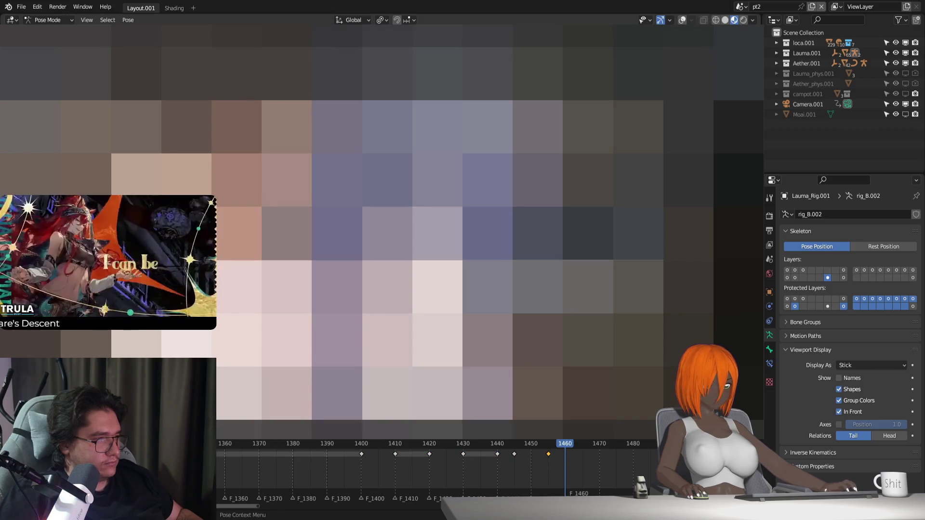
key("shift+d")
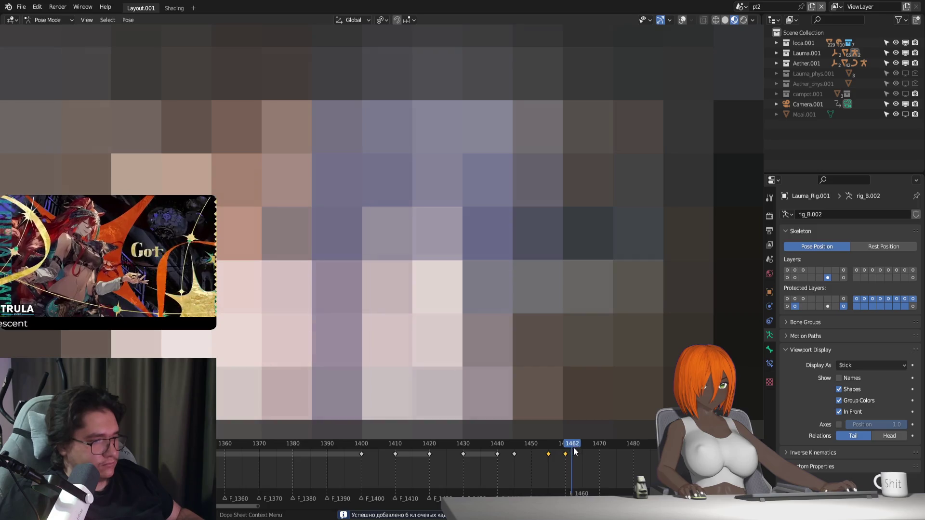
Adjust a bone, preview the motion, delete the key near 1460 and recheck frames 1440-1461
key("g")
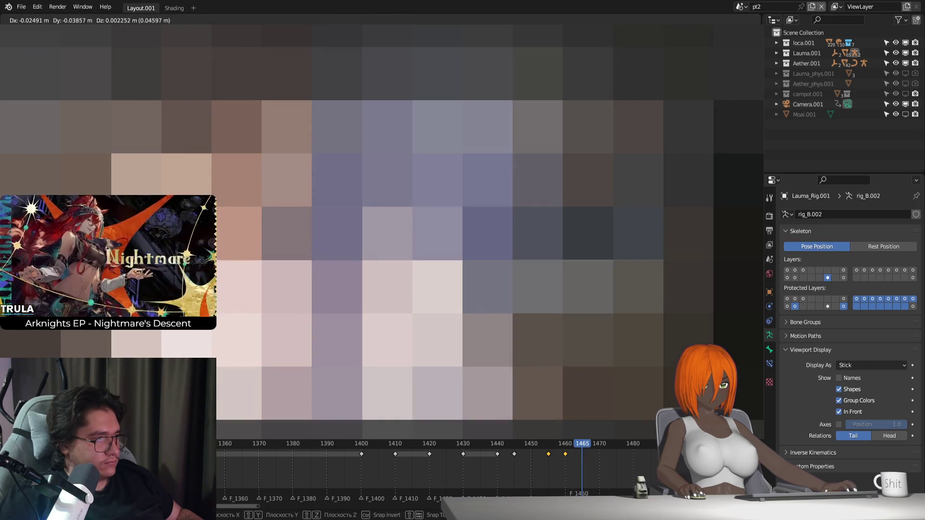
left_click(585, 457)
key("space")
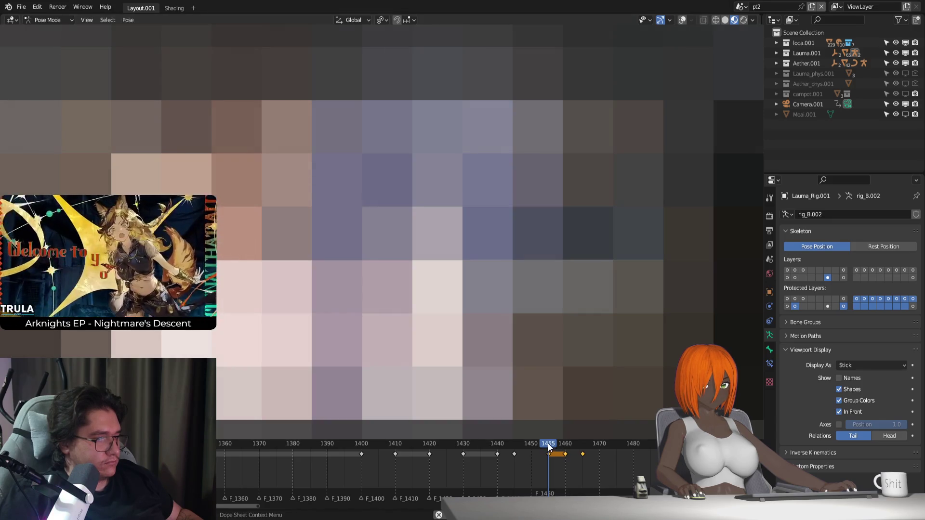
key("Escape")
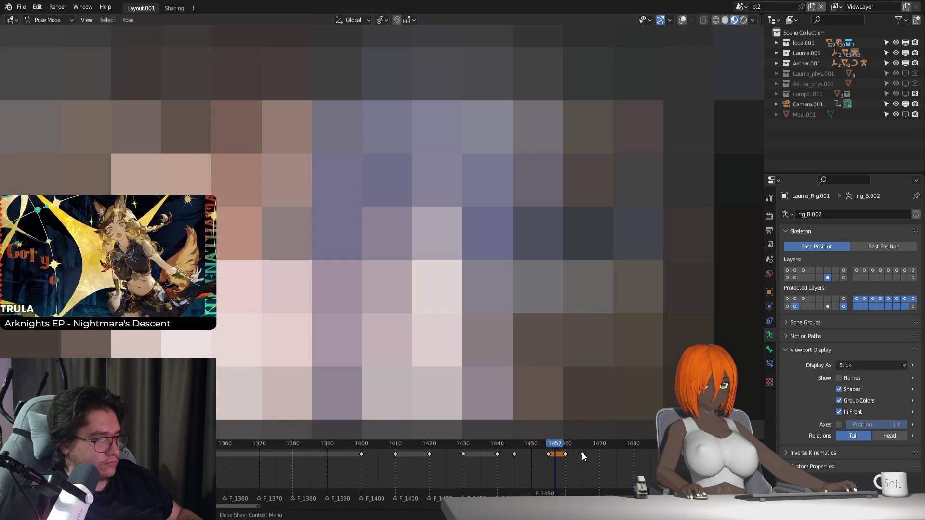
key("space")
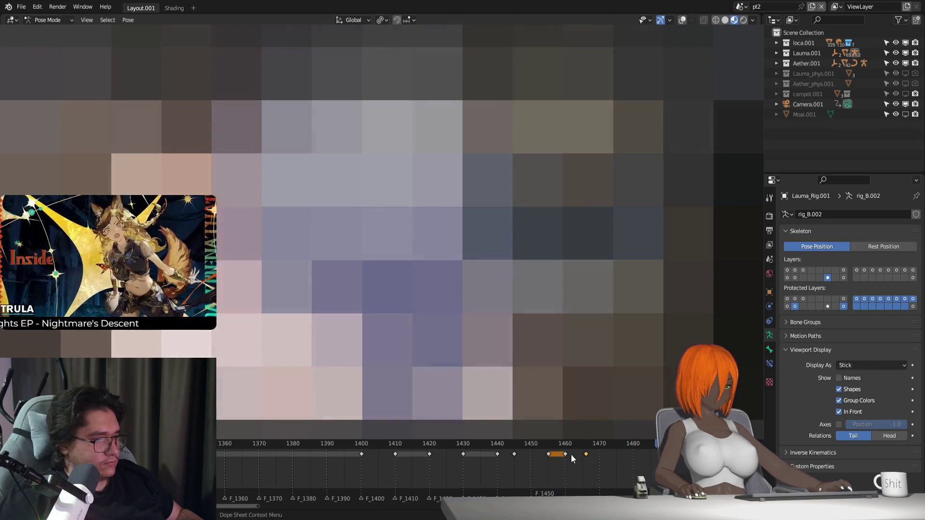
left_click_drag(571, 443, 522, 444)
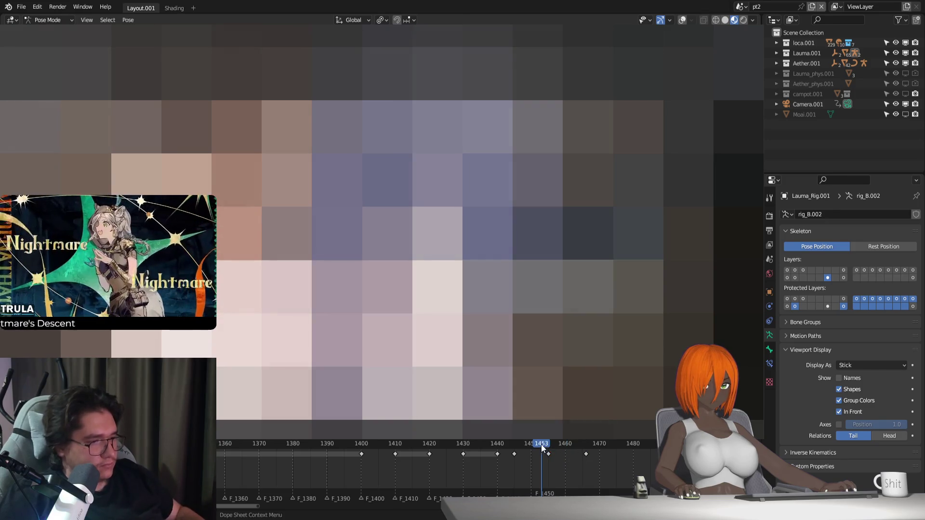
key("ctrl+z")
left_click(496, 442)
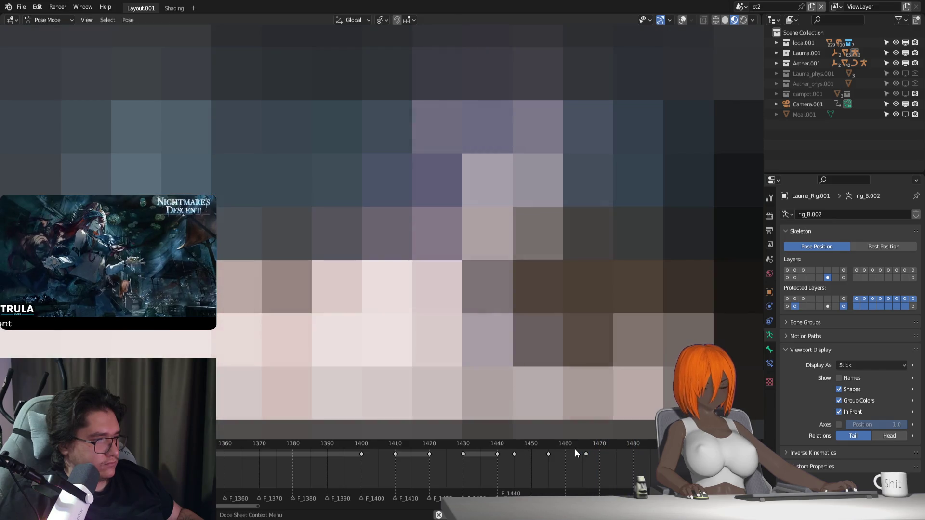
left_click(547, 444)
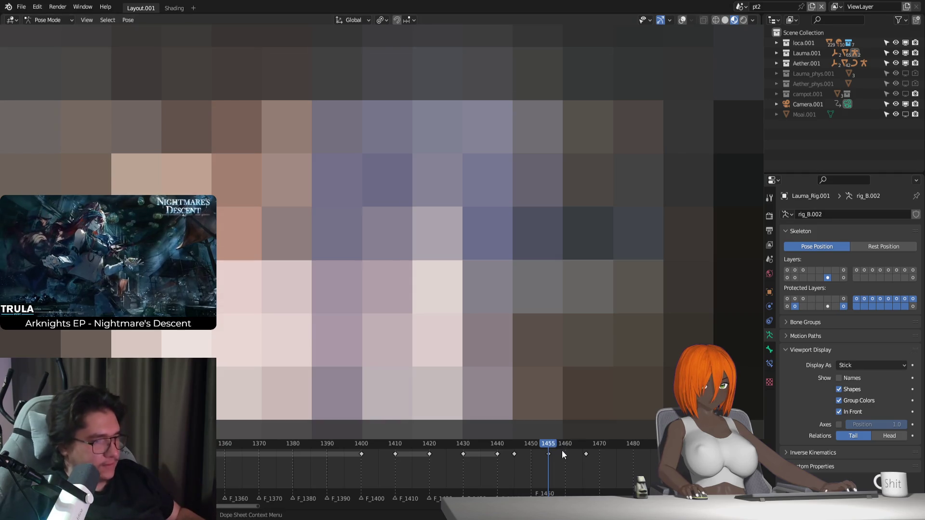
left_click(569, 444)
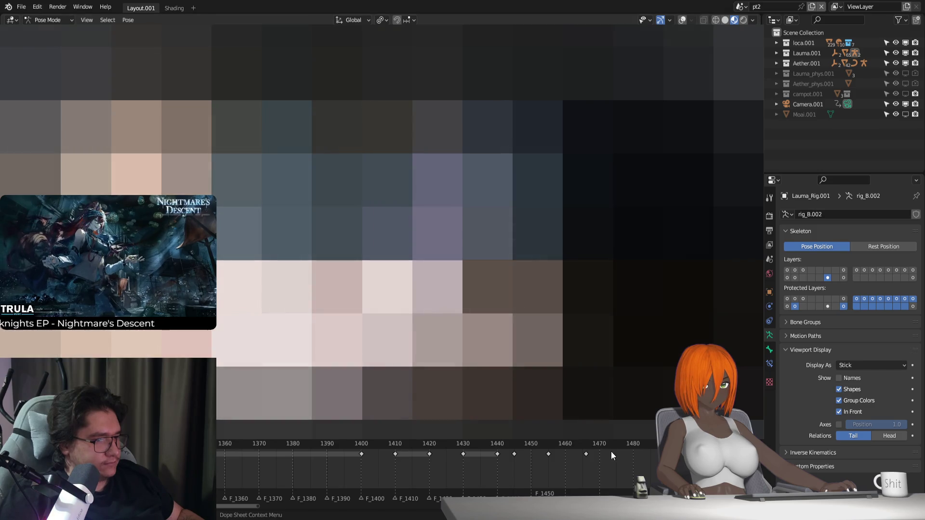
Scrub through frames 1463-1505 and key a new pose at frame 1500, then tweak a bone
middle_click_drag(460, 450, 357, 452)
left_click_drag(333, 443, 432, 464)
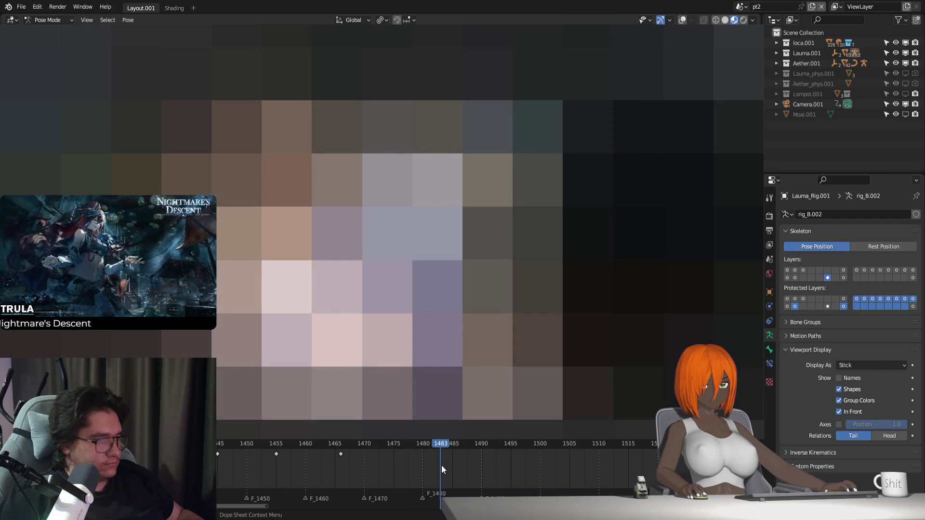
left_click_drag(432, 470, 541, 464)
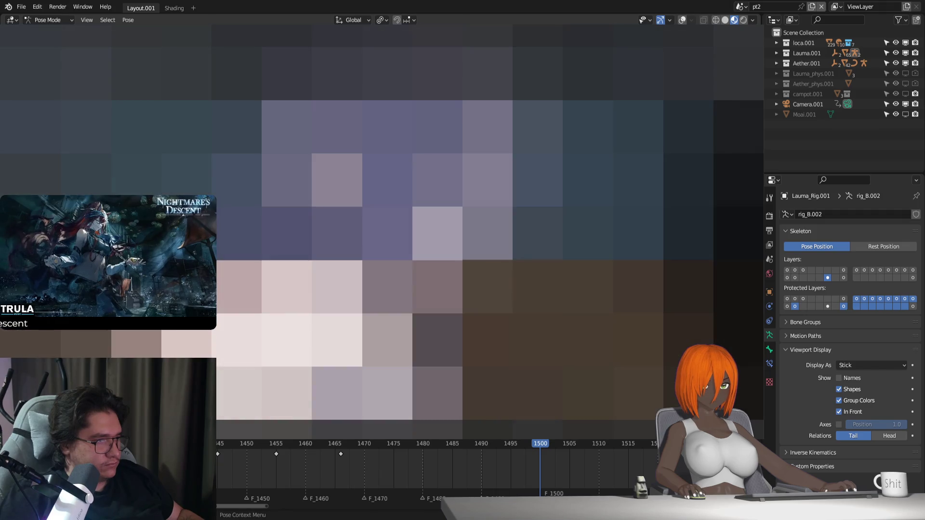
key("i")
scroll(436, 477, "up", 2)
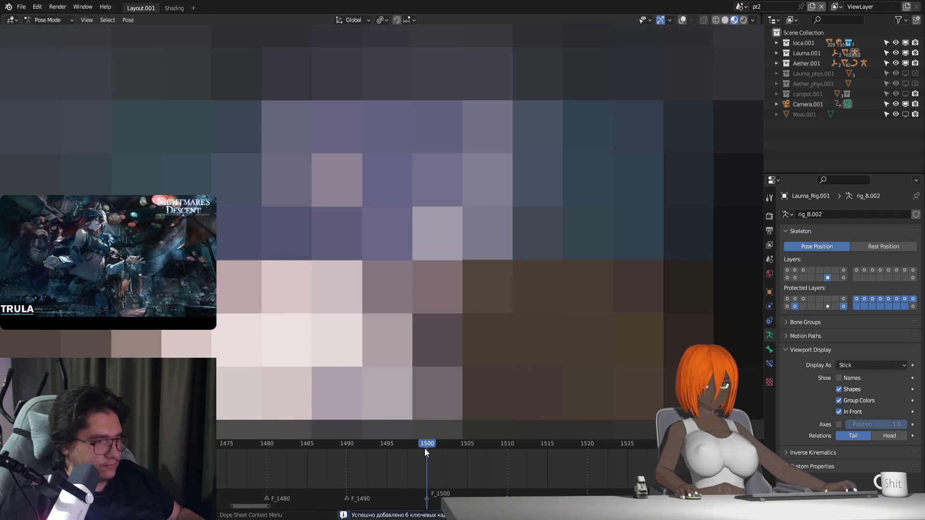
left_click_drag(447, 448, 469, 457)
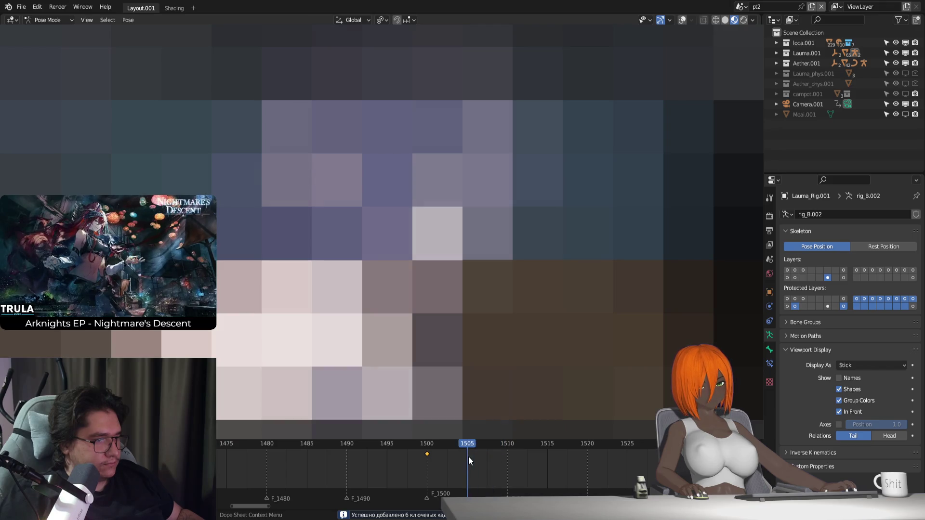
key("g")
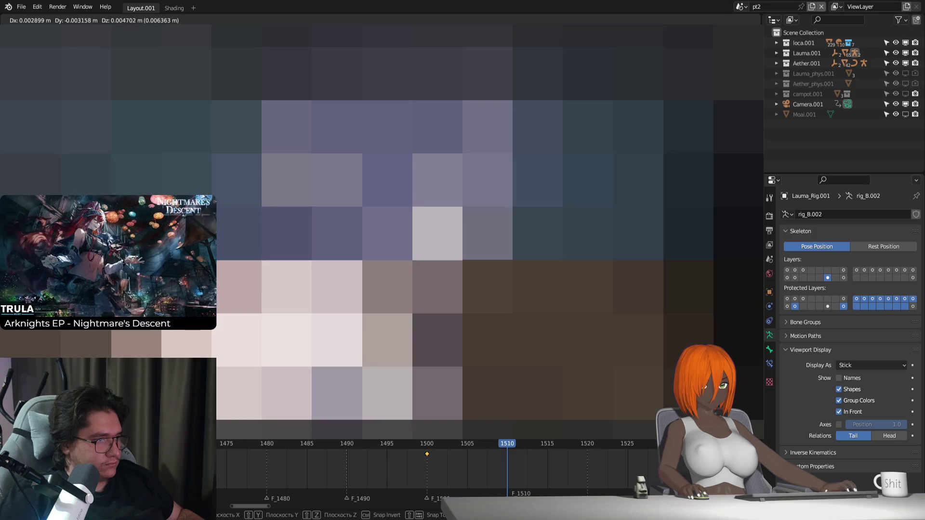
key("Return")
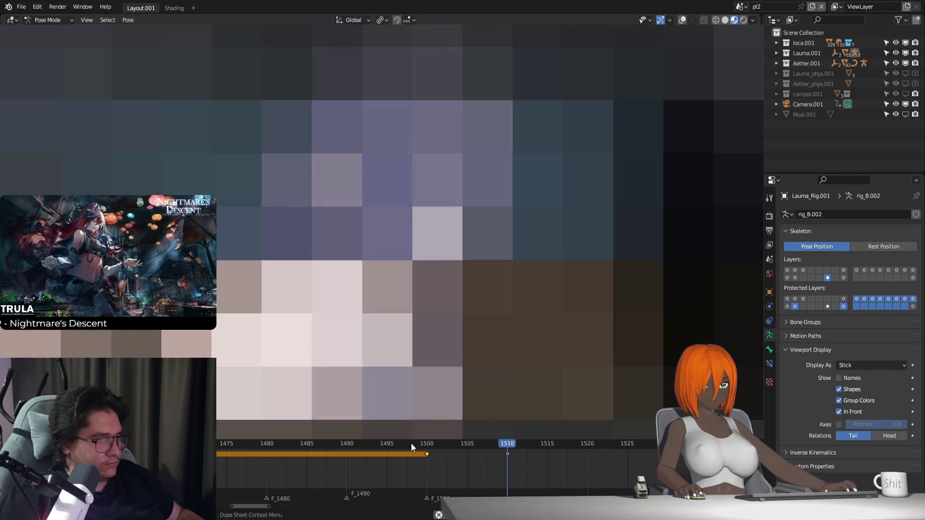
Pose a bone and key the new pose at frame 1520, scrubbing around it to check
middle_click_drag(411, 443, 320, 450)
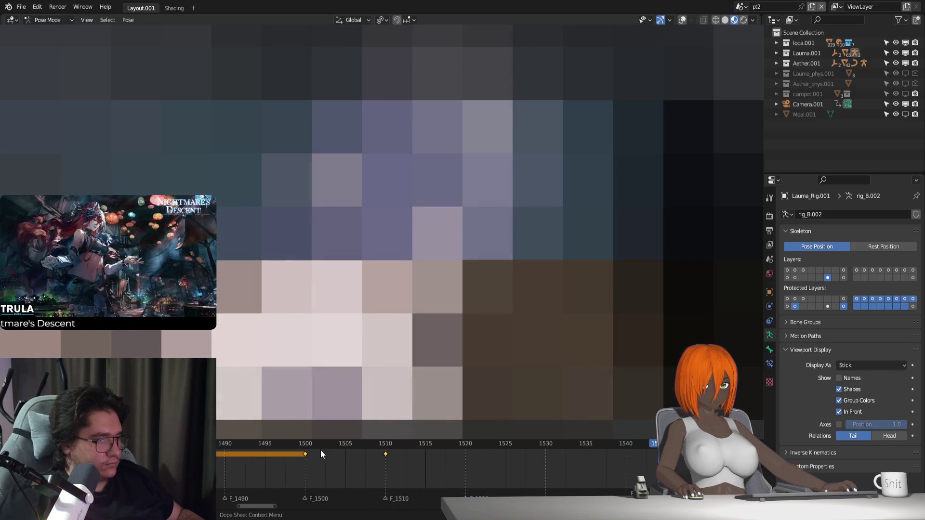
mouse_move(320, 449)
left_mouse_down()
mouse_move(294, 451)
mouse_move(402, 460)
mouse_move(288, 464)
left_mouse_up()
key("space")
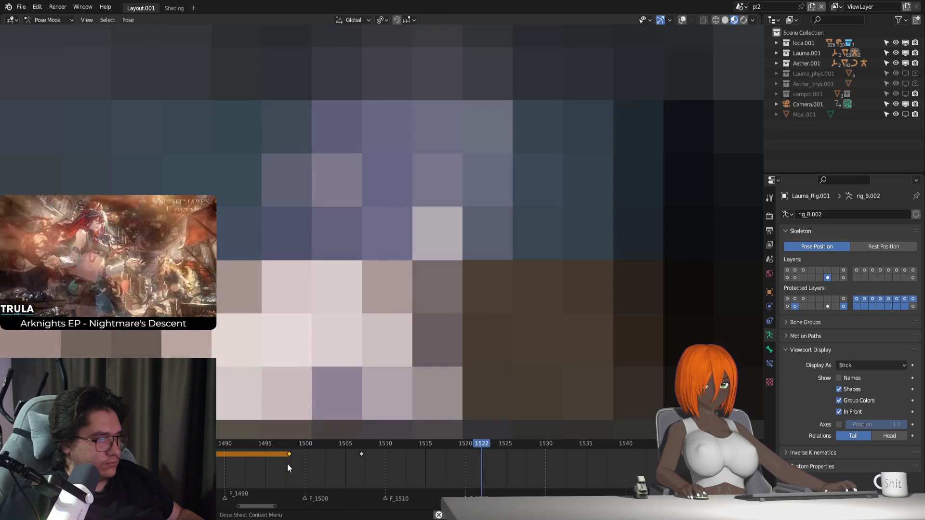
left_click_drag(344, 450, 436, 455)
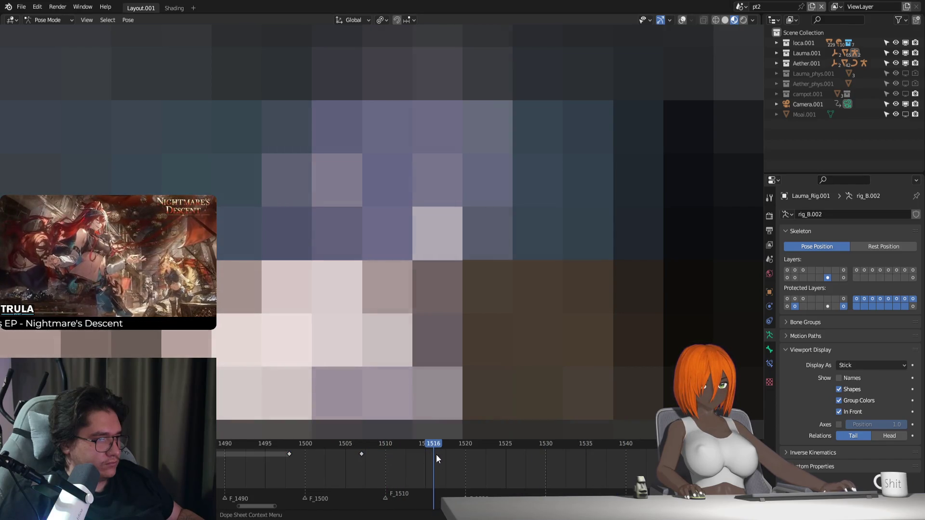
mouse_move(436, 454)
left_mouse_down()
mouse_move(526, 472)
mouse_move(427, 463)
mouse_move(467, 468)
left_mouse_up()
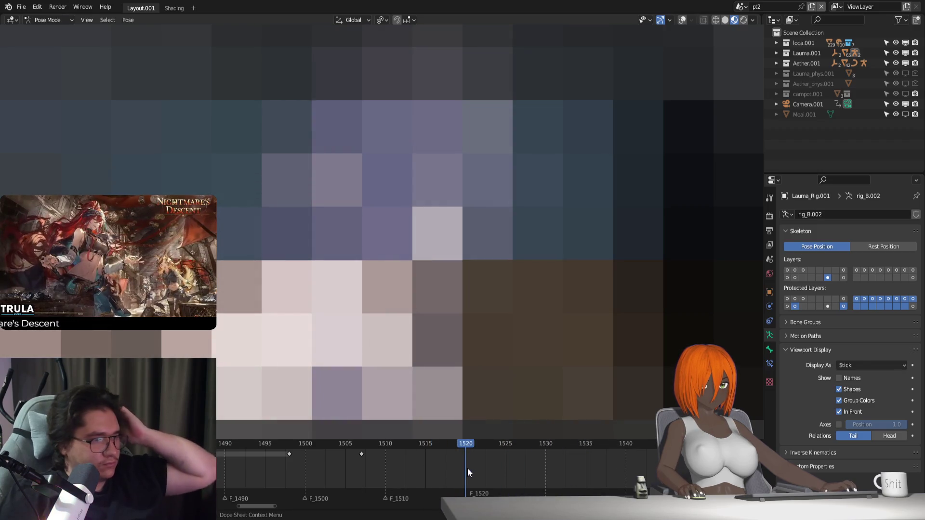
key("g")
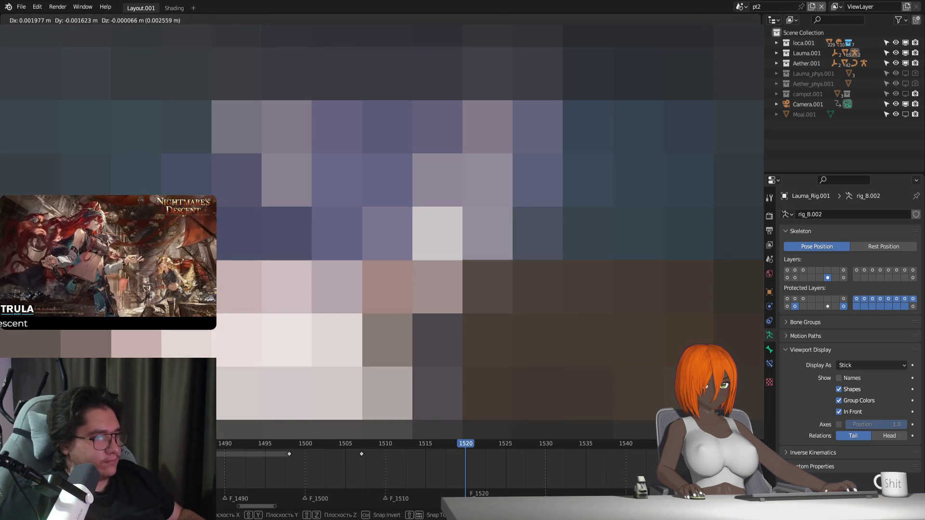
key("Return")
key("i")
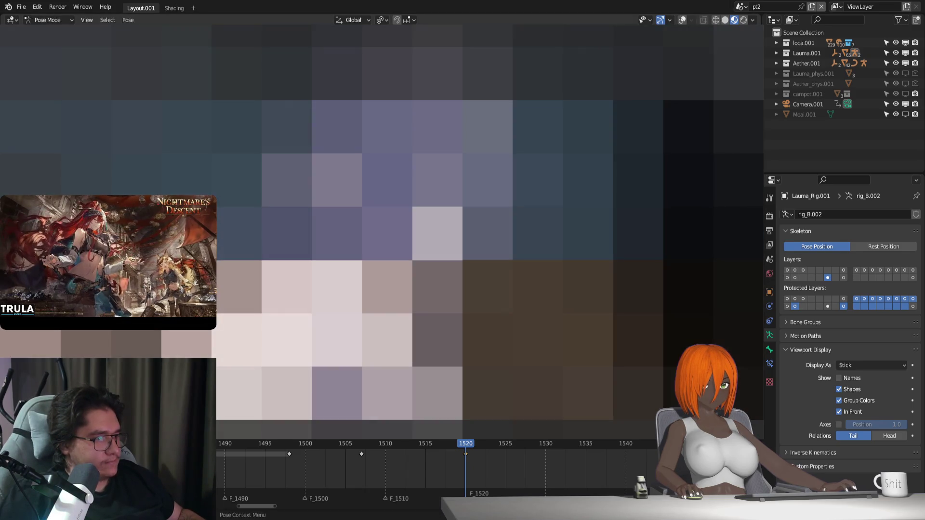
left_click_drag(290, 448, 498, 447)
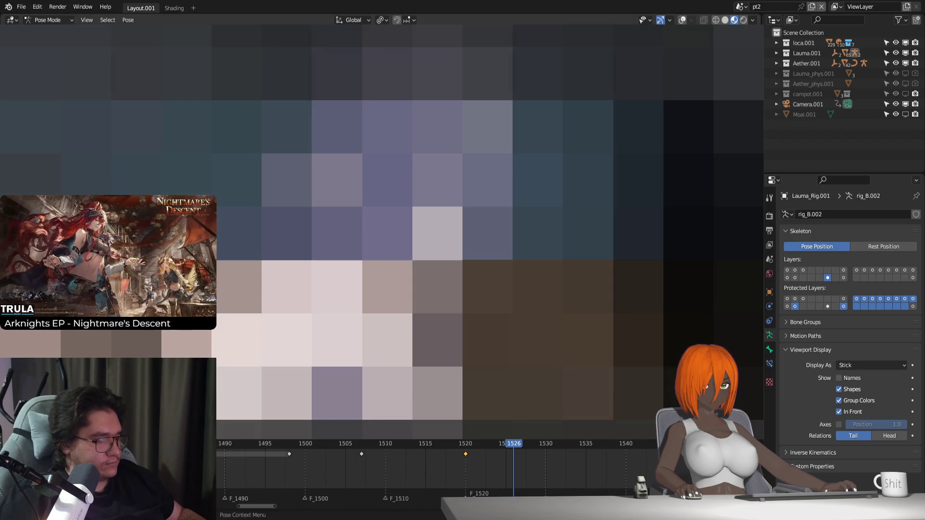
Key the pose at frame 1526, then reposition a bone at frame 1540 and jump back to 1530
key("i")
mouse_move(513, 442)
left_mouse_down()
mouse_move(577, 466)
mouse_move(627, 470)
left_mouse_up()
middle_click_drag(636, 469, 533, 446)
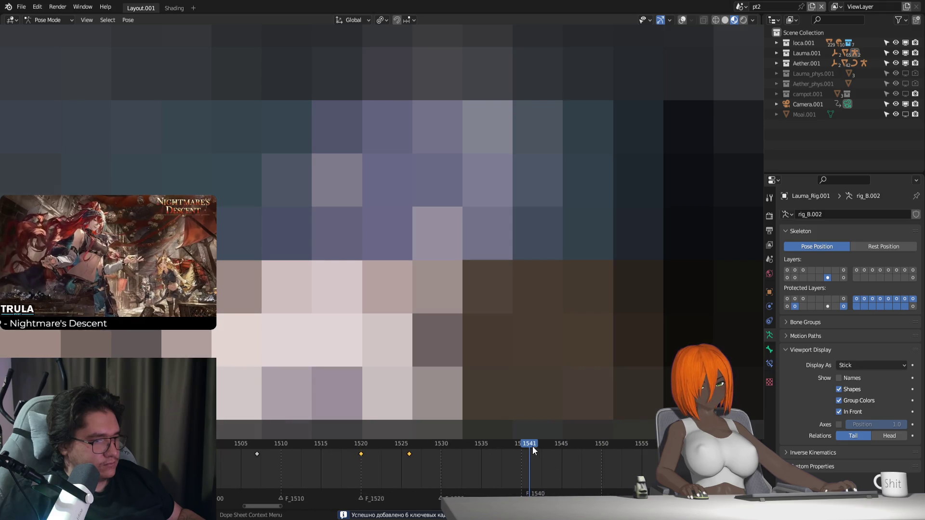
mouse_move(532, 446)
left_mouse_down()
mouse_move(560, 462)
mouse_move(521, 459)
left_mouse_up()
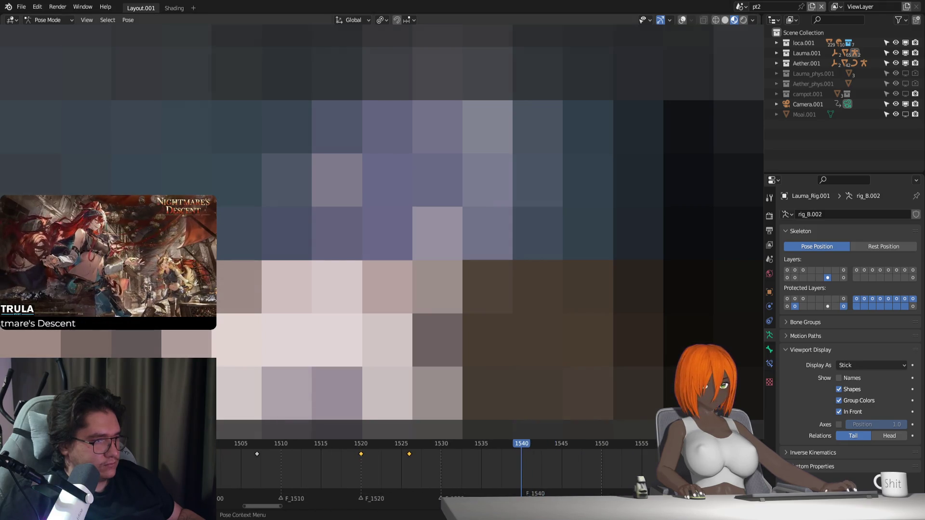
key("g")
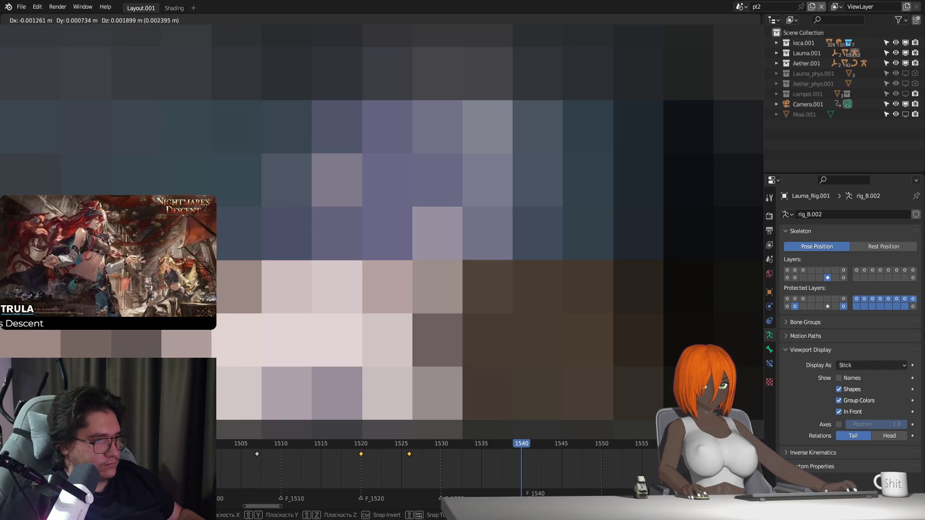
key("Return")
left_click(395, 447)
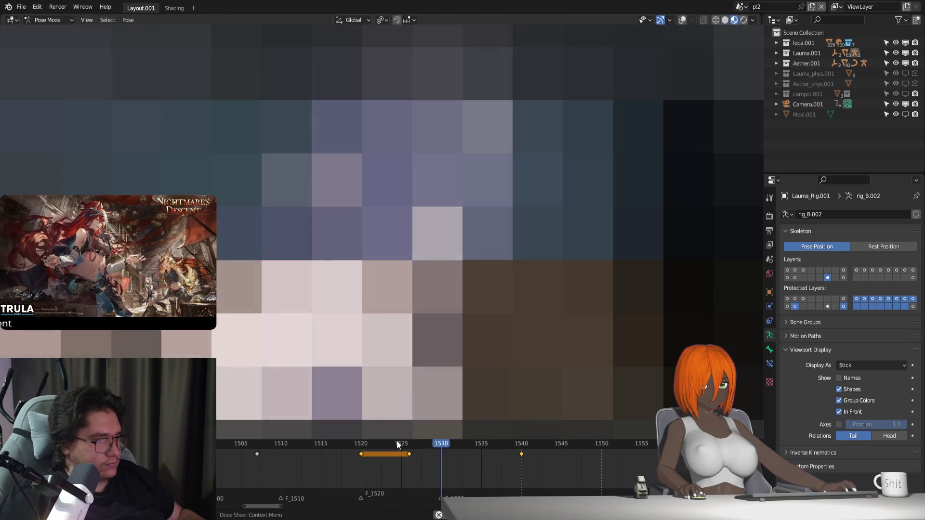
Scrub to frame 1550, key the current pose there and play it back
middle_click_drag(541, 459, 508, 463)
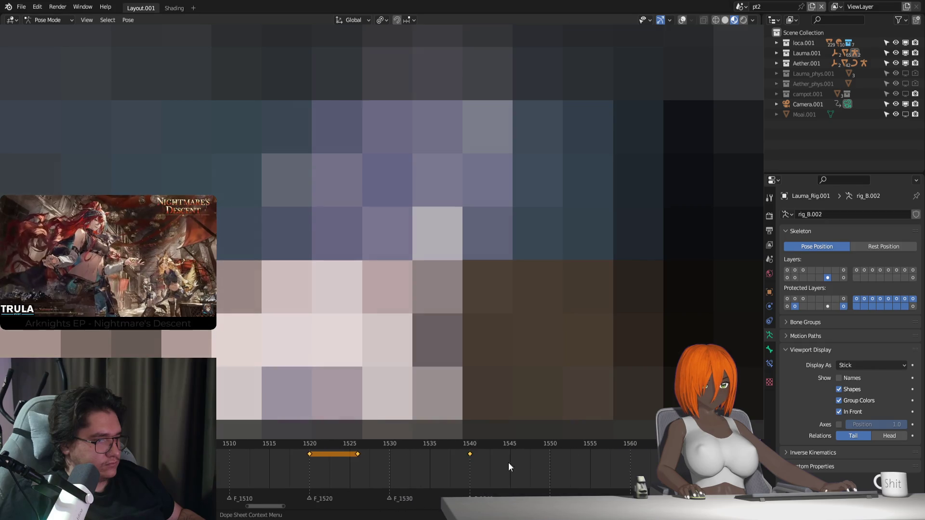
left_click_drag(470, 442, 553, 458)
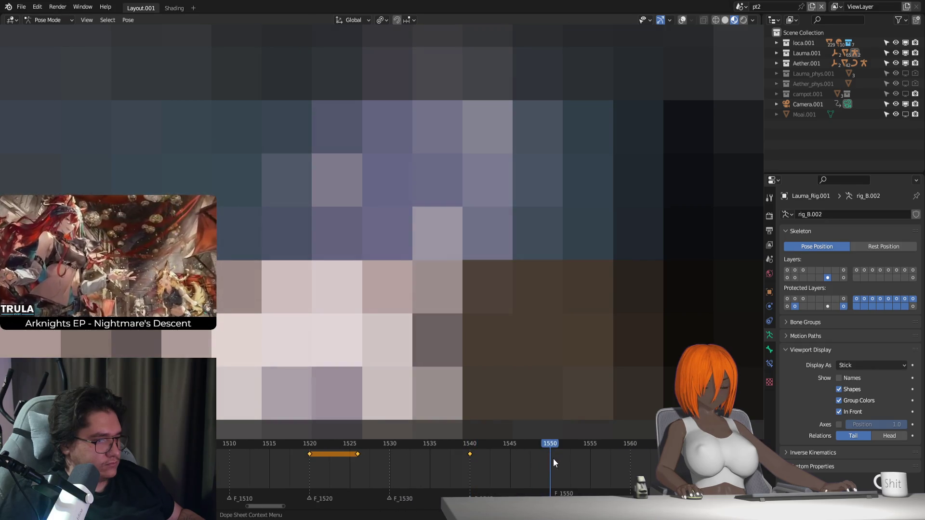
middle_click_drag(553, 459, 457, 444)
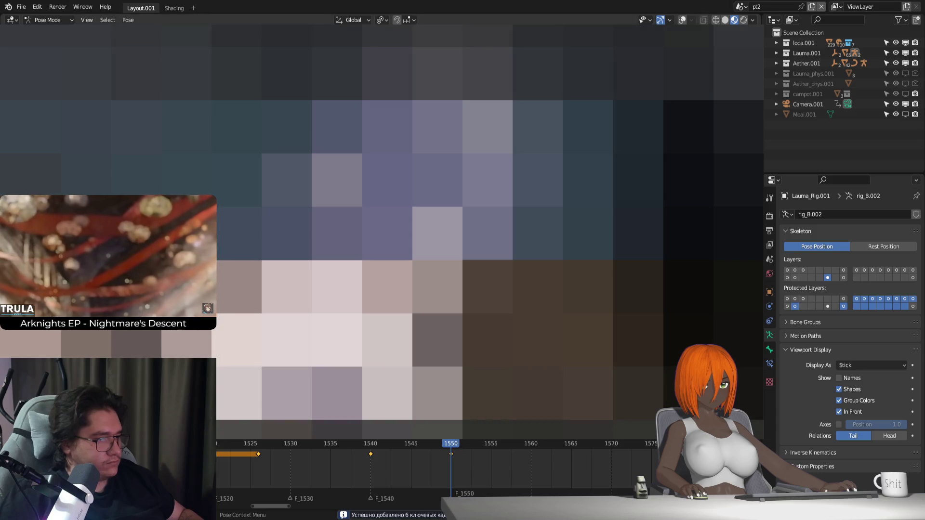
key("i")
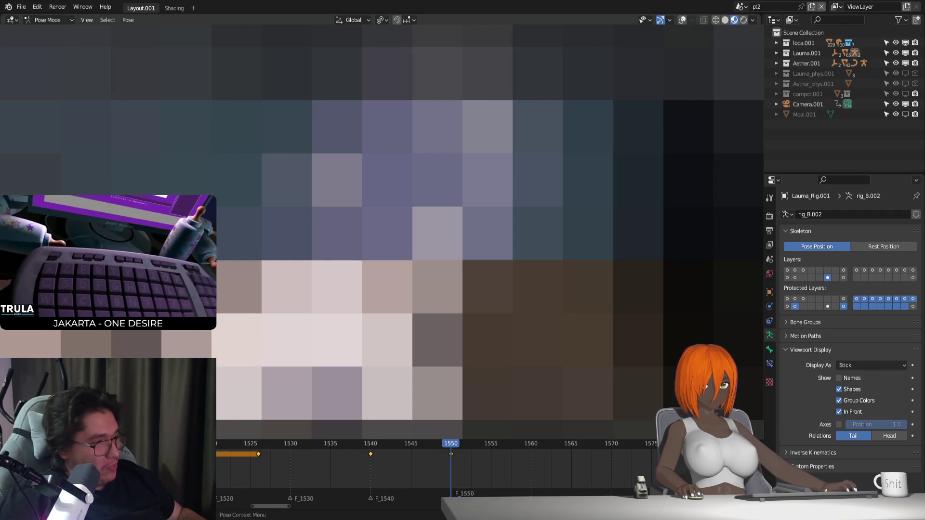
key("i")
key("space")
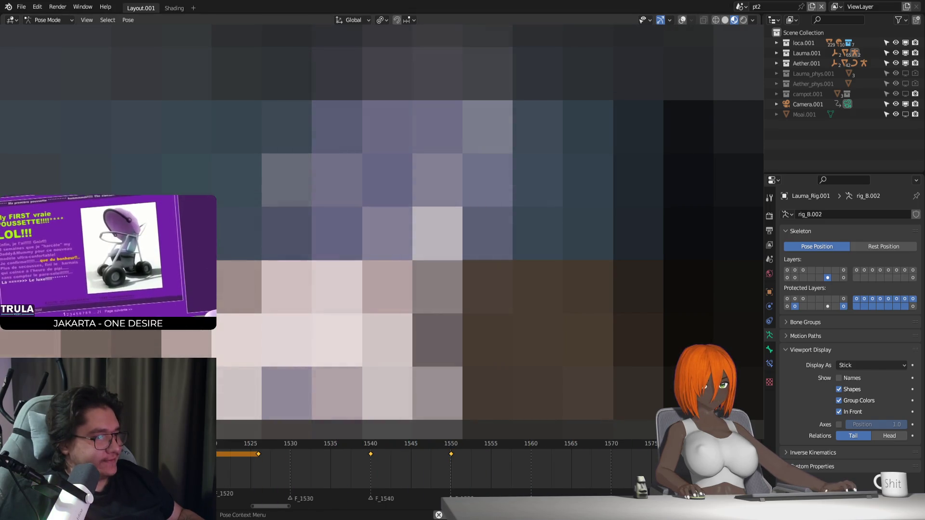
Step through frames 1524-1560, move the bones for the next pose and preview the motion to 1585
left_click(251, 443)
mouse_move(251, 443)
left_mouse_down()
mouse_move(525, 468)
mouse_move(449, 459)
mouse_move(554, 460)
mouse_move(357, 447)
left_mouse_up()
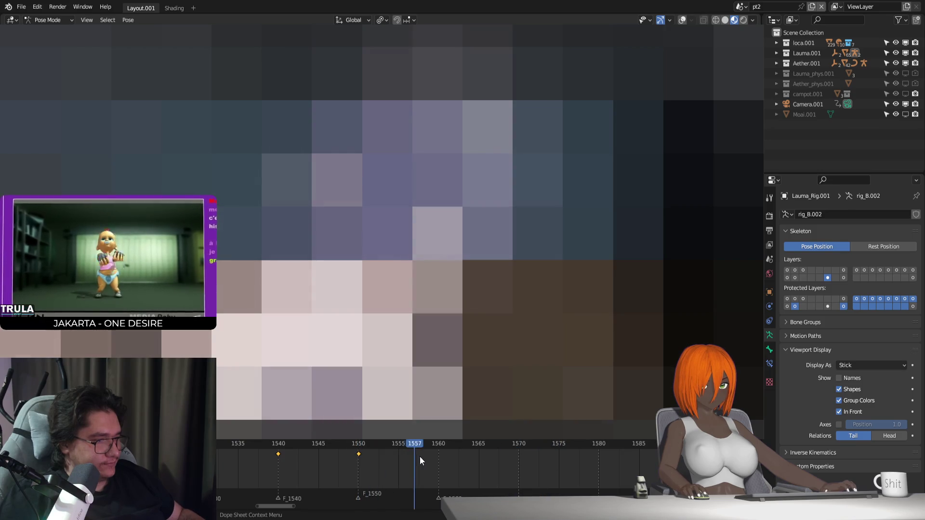
left_click_drag(420, 456, 550, 466)
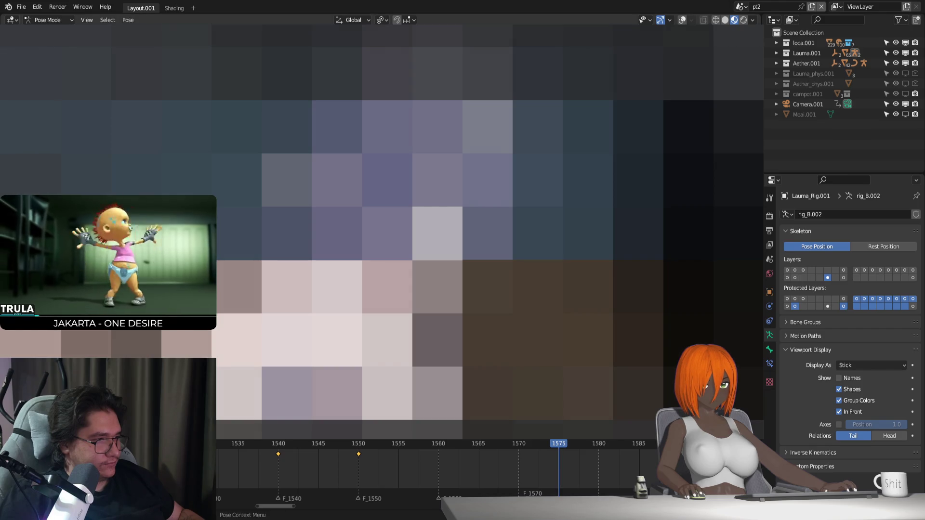
key("g")
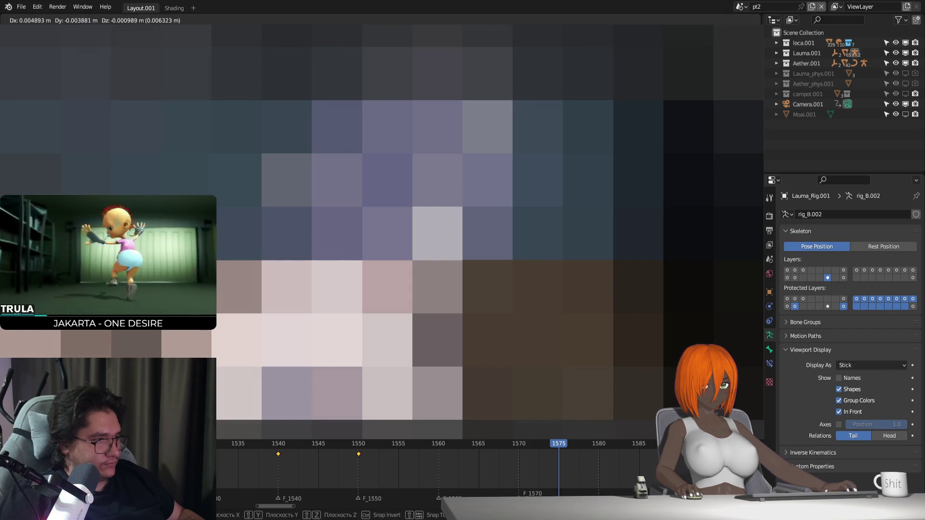
left_click(390, 457)
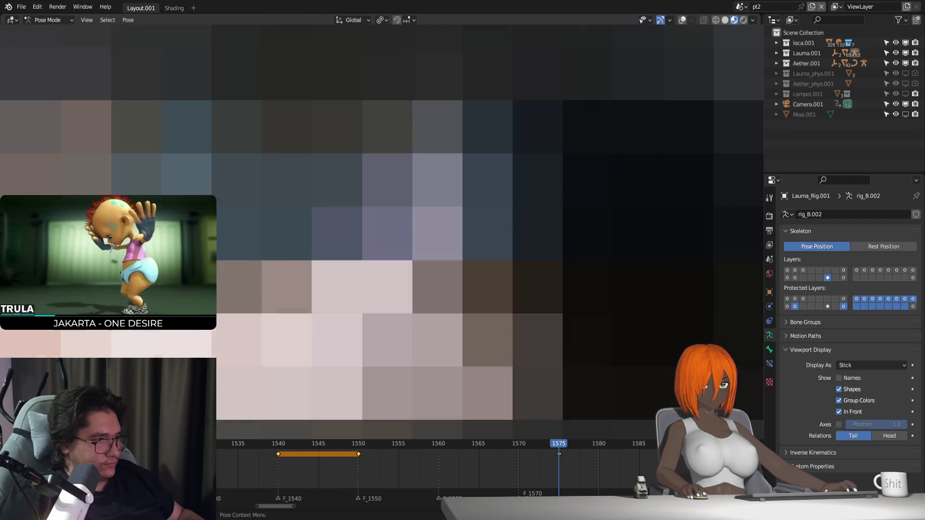
mouse_move(391, 463)
left_mouse_down()
mouse_move(351, 462)
mouse_move(694, 463)
left_mouse_up()
middle_click_drag(645, 459, 432, 448)
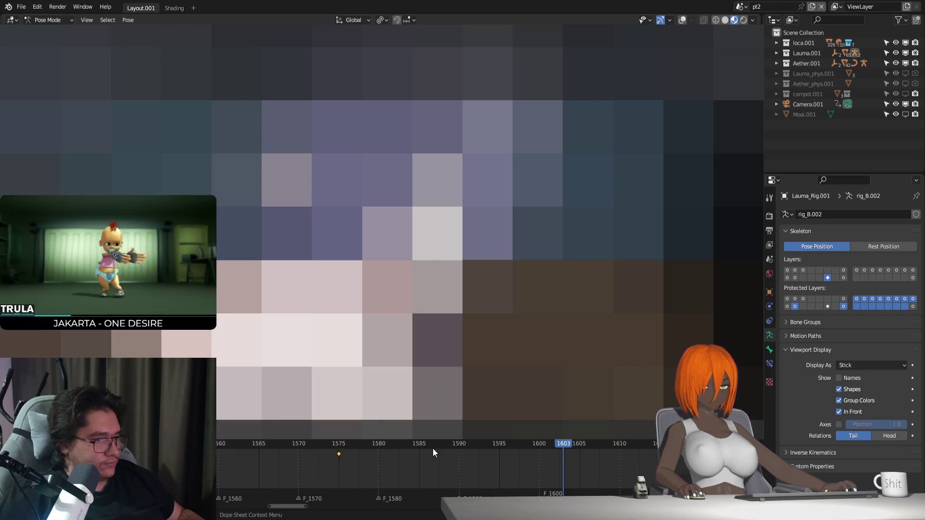
Scrub forward from frame 1575 and key the pose at frame 1630
middle_click_drag(489, 462, 404, 454)
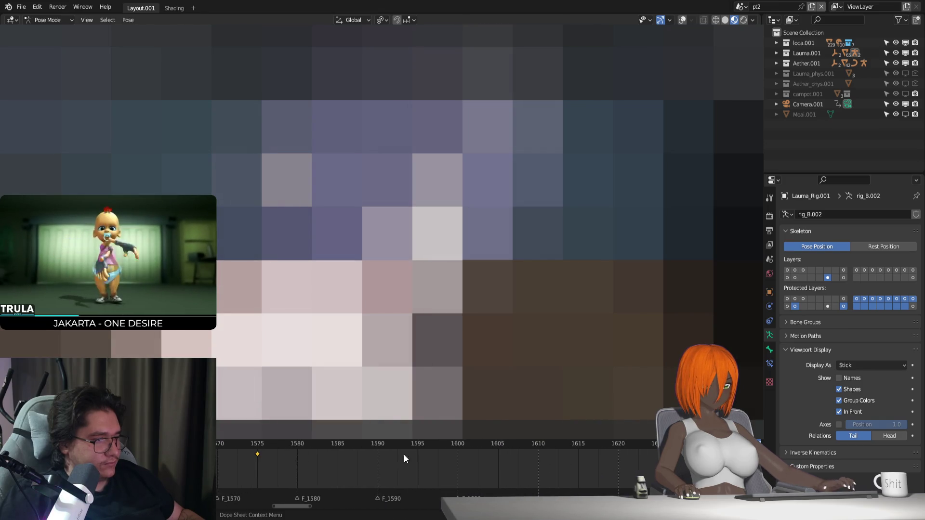
left_click(256, 447)
left_click_drag(266, 444, 447, 463)
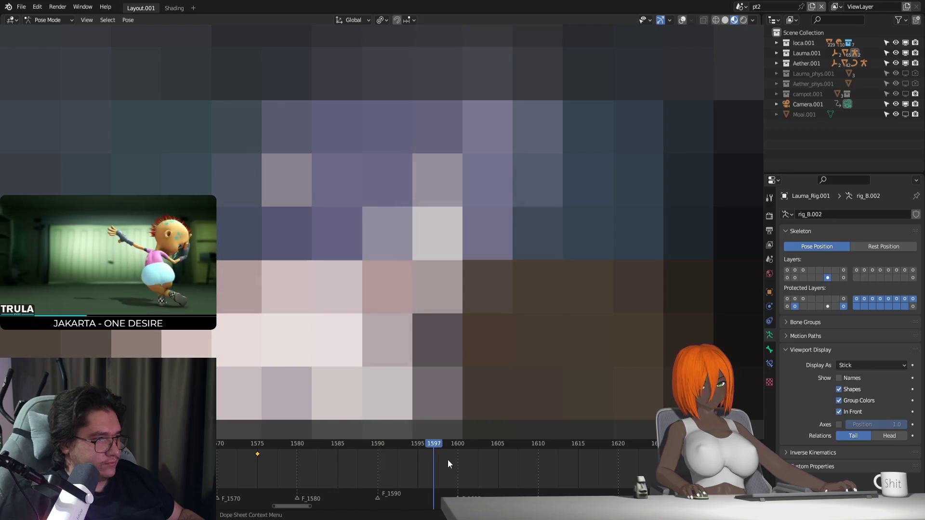
key("space")
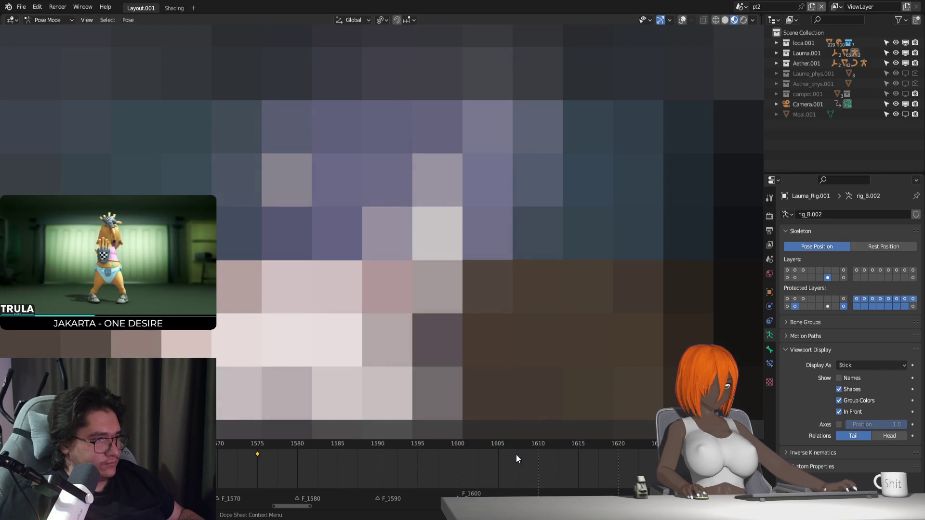
middle_click_drag(659, 467, 361, 455)
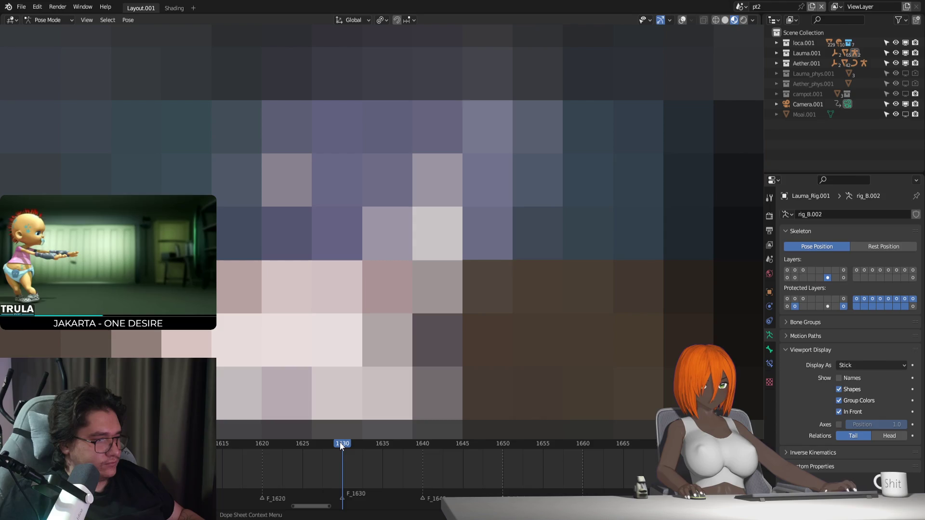
key("i")
scroll(348, 450, "up", 1)
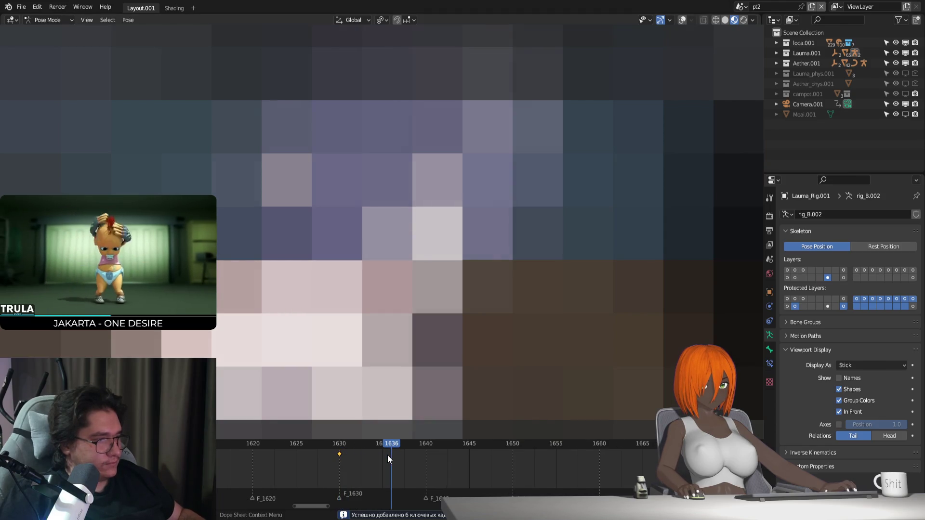
Reposition the bones at frame 1635, replay the motion and scrub on to frame 1641
key("Left")
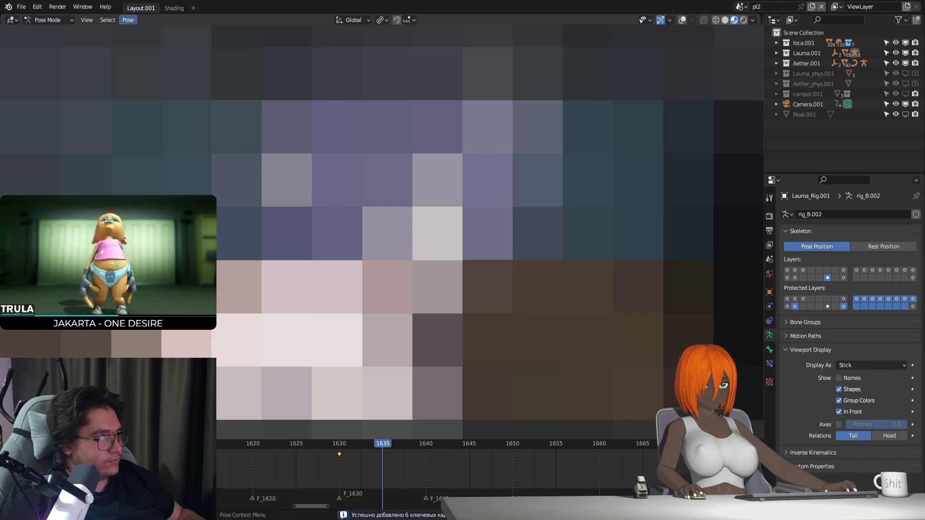
key("g")
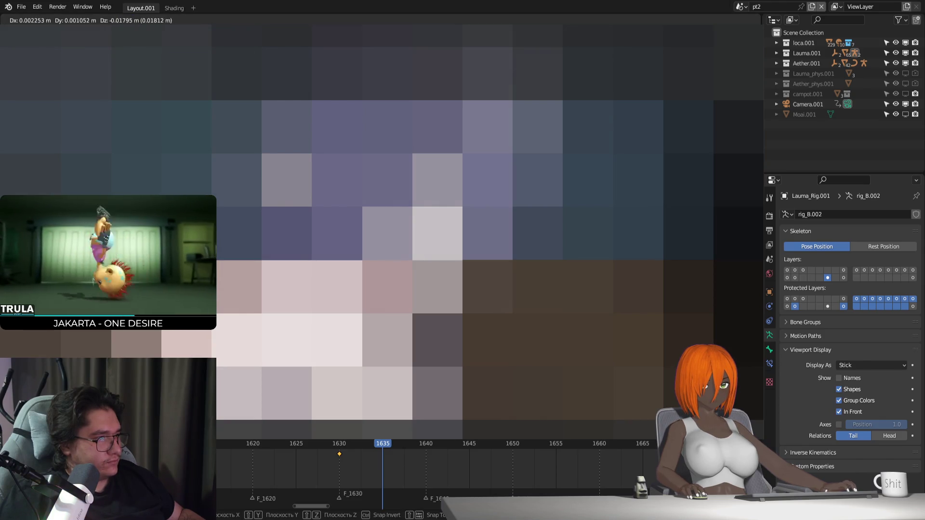
key("Return")
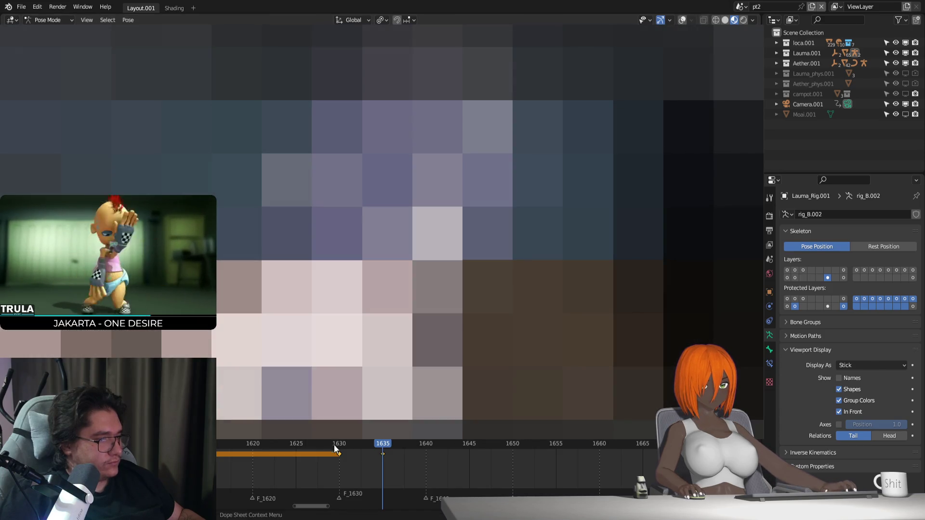
left_click(334, 444)
key("space")
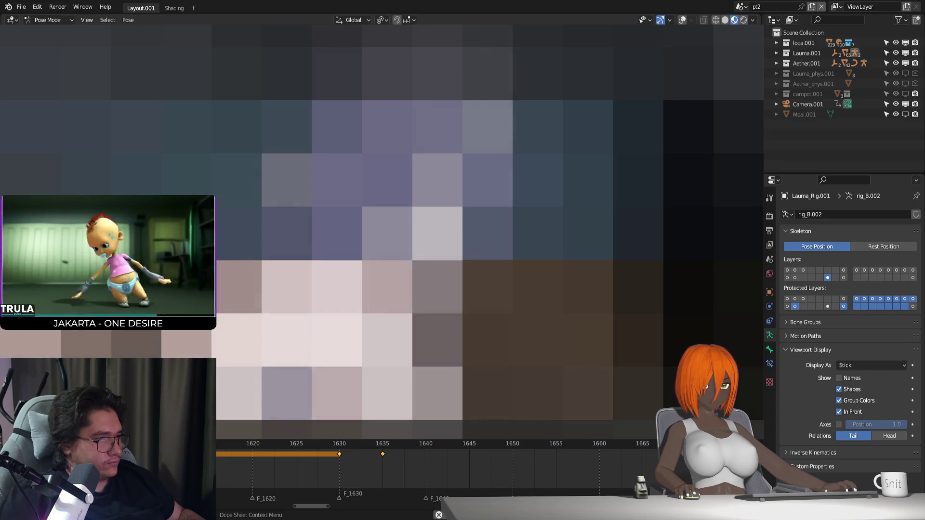
left_click_drag(337, 443, 471, 465)
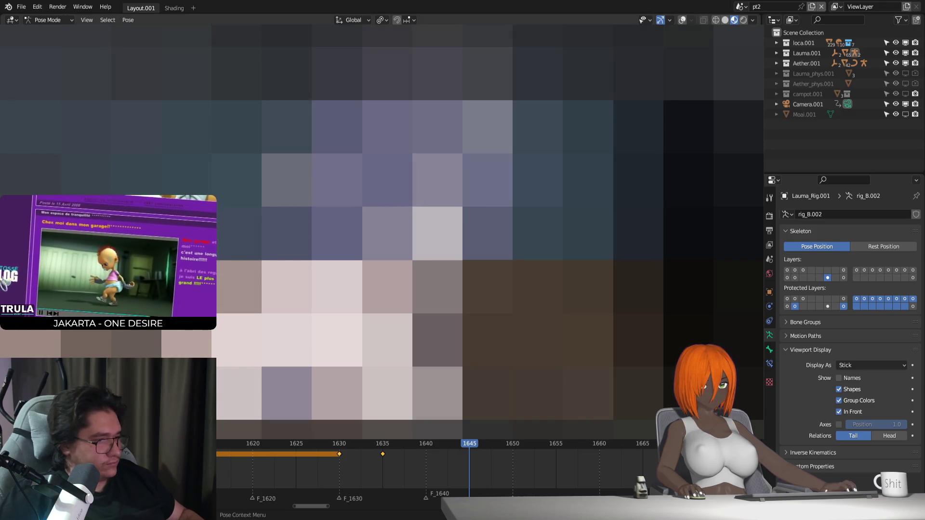
Key the pose at 1645, nudge a bone, replay from 1630 and select the held keys between 1635 and 1645
key("i")
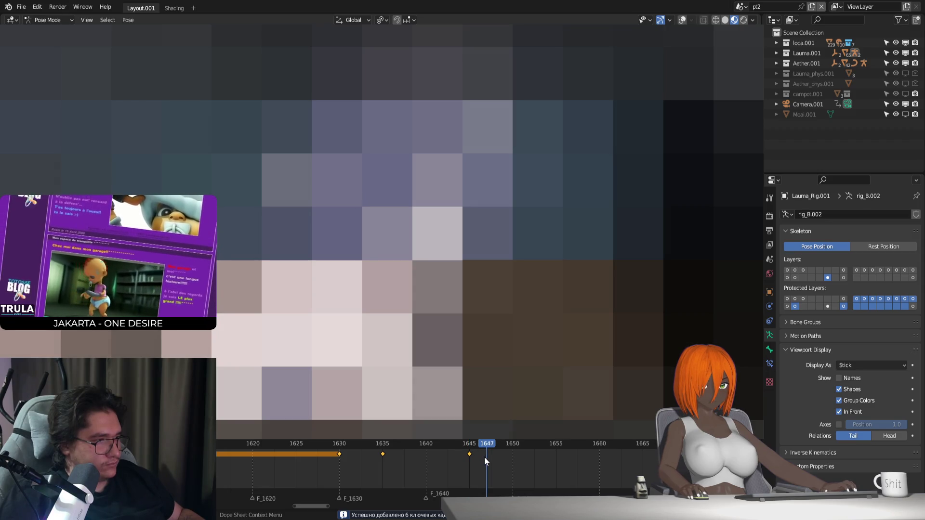
key("g")
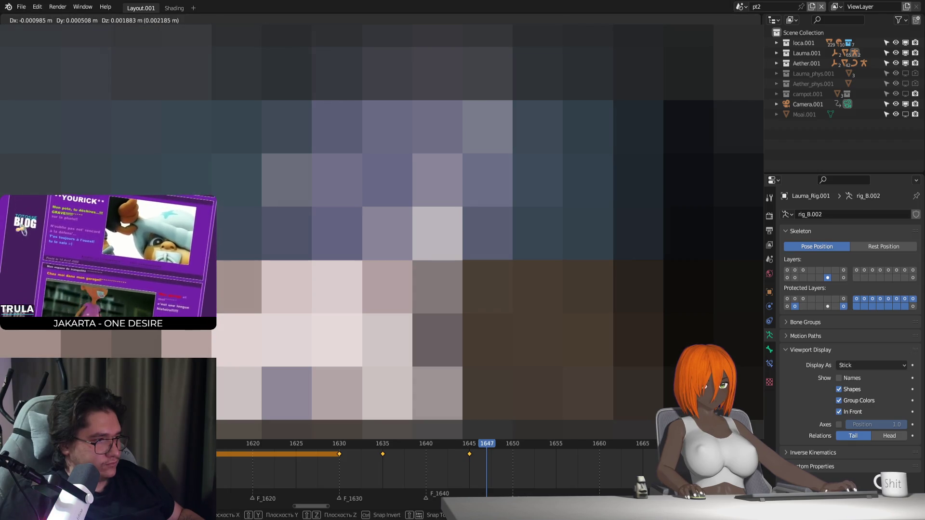
key("Escape")
left_click(336, 446)
key("space")
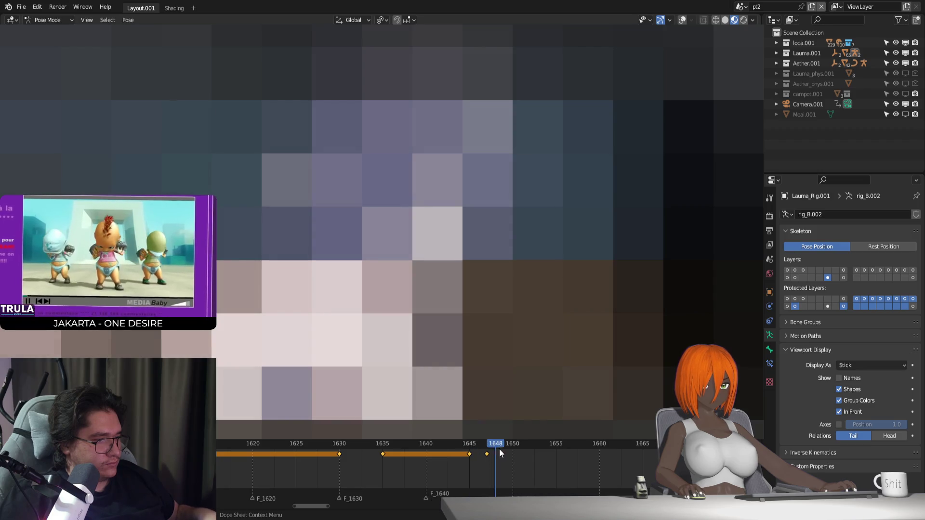
left_click(486, 453)
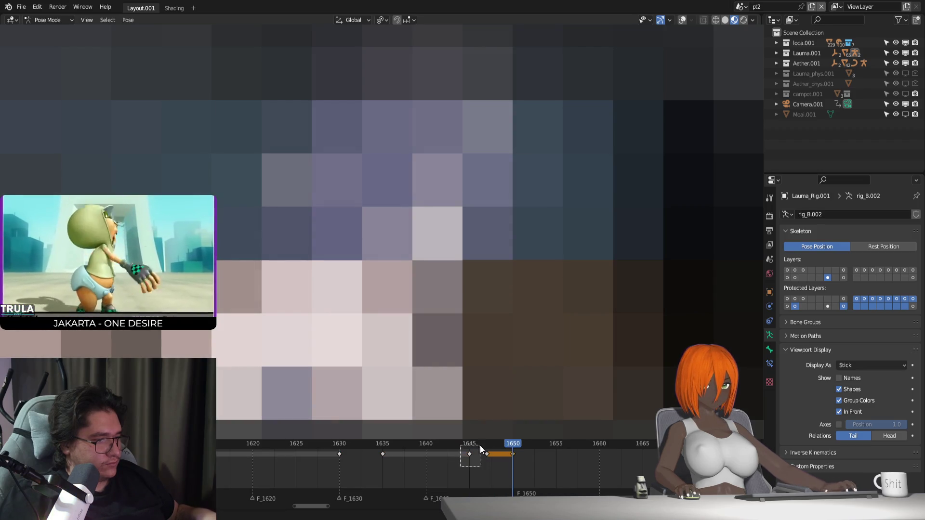
Retime the keys near 1647 to 1652 and key the pose at frame 1646
left_click(469, 453)
left_click(532, 459)
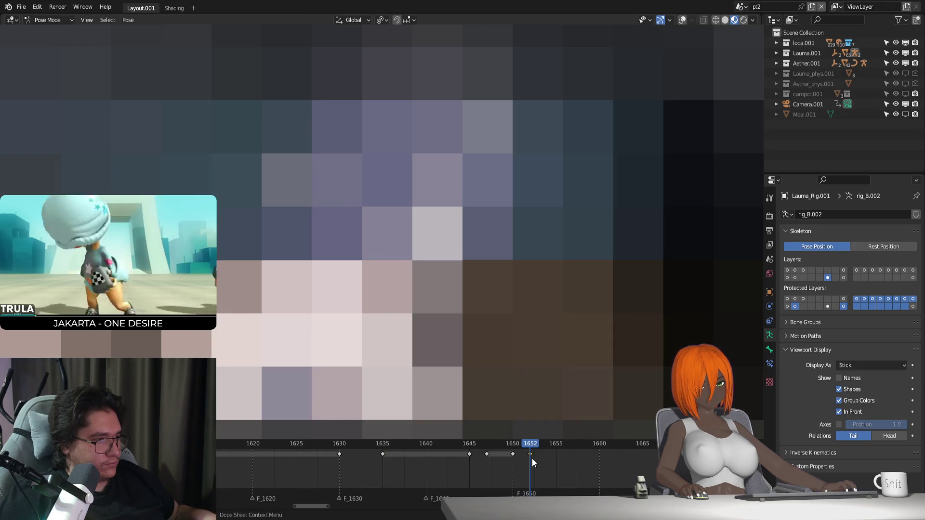
key("g")
key("Return")
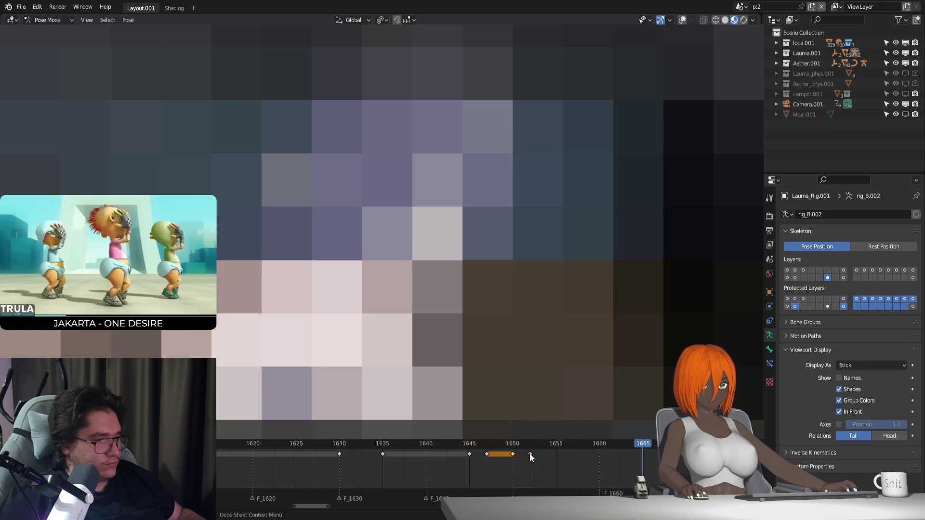
left_click(454, 445)
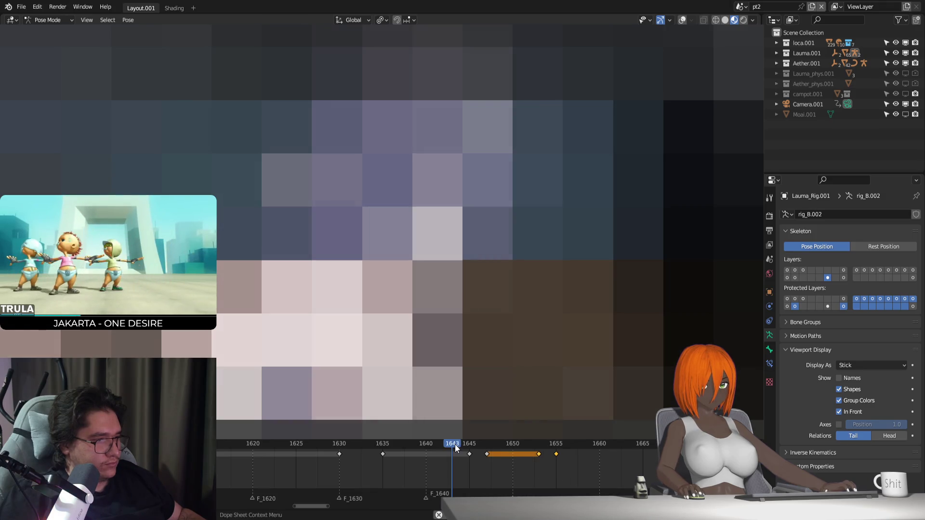
left_click(469, 445)
left_click_drag(469, 445, 478, 449)
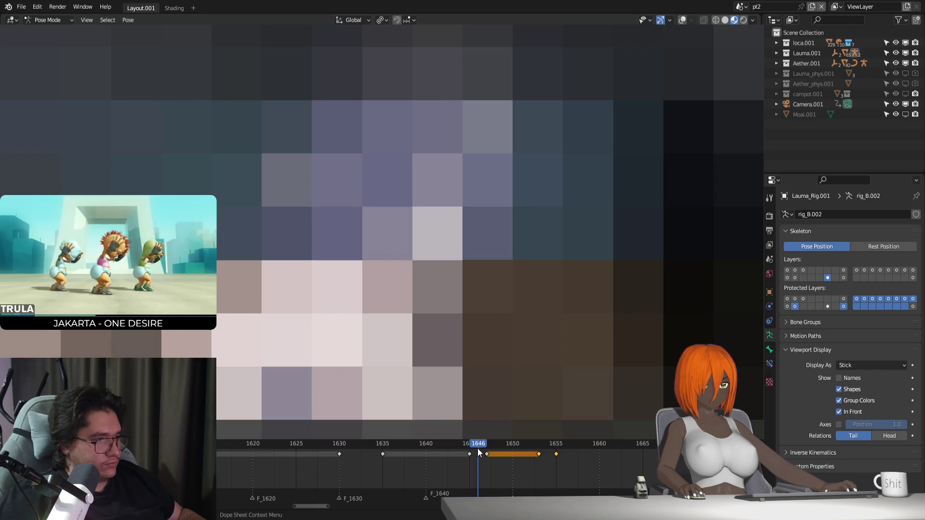
key("i")
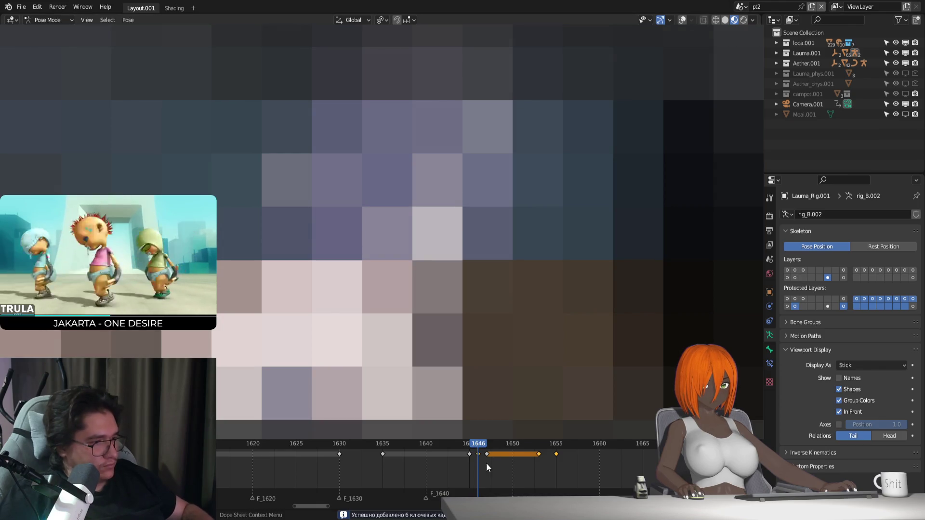
Key the rig's pose at frame 1654 after selecting the keys at 1647 and 1653
left_click(485, 454)
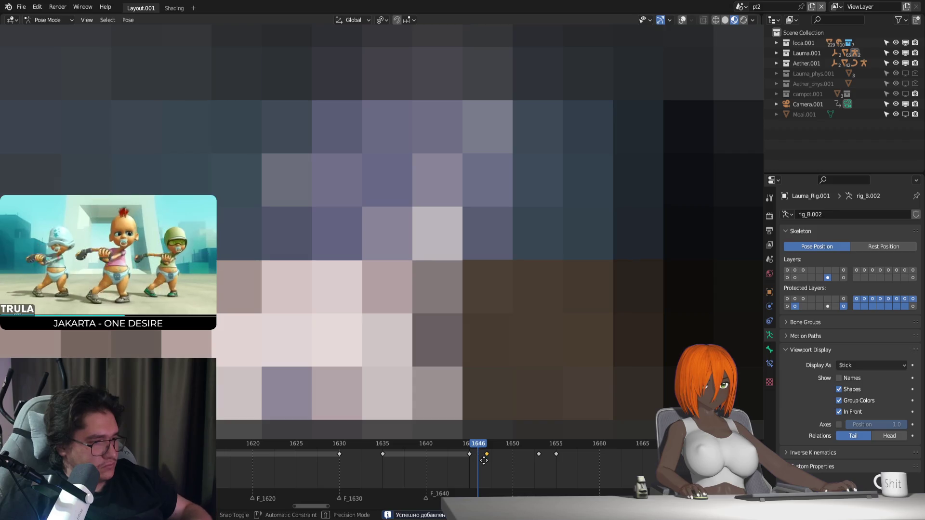
left_click(535, 443)
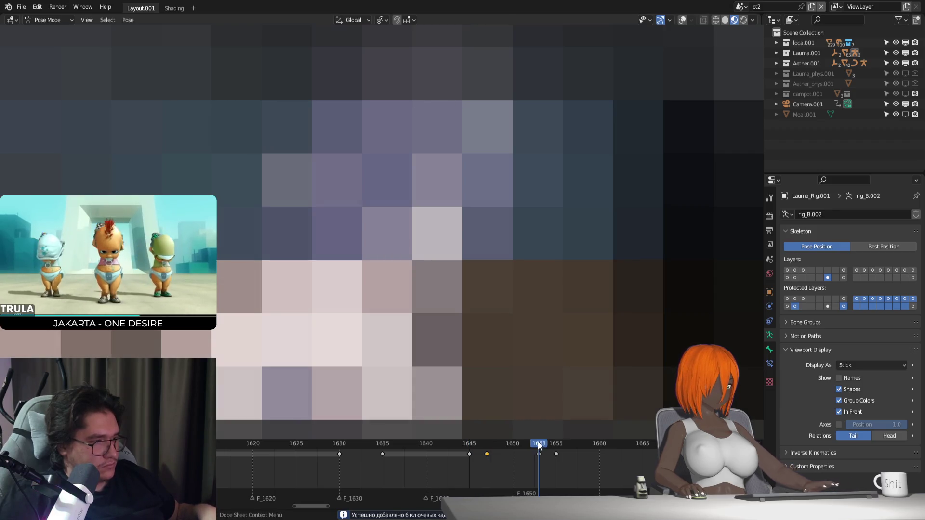
left_click(461, 446)
left_click_drag(462, 446, 546, 451)
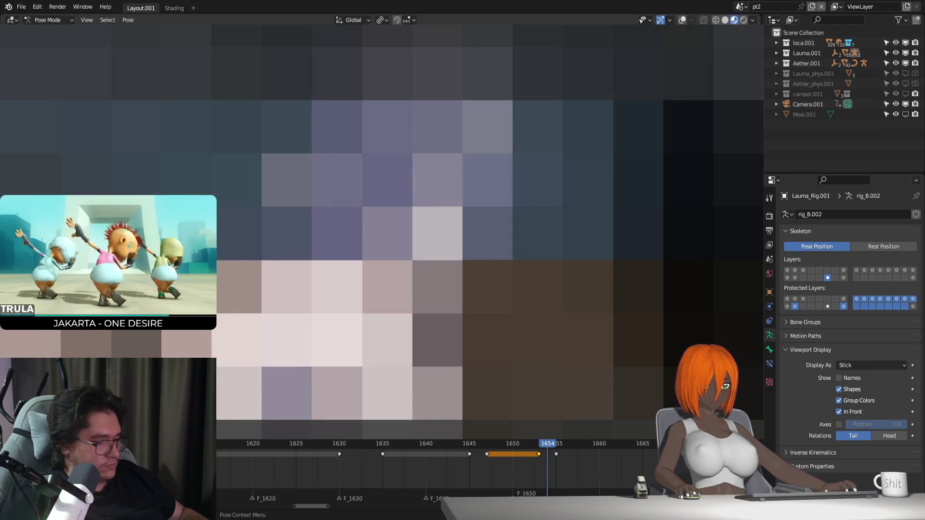
key("i")
key("Right")
left_click(554, 455)
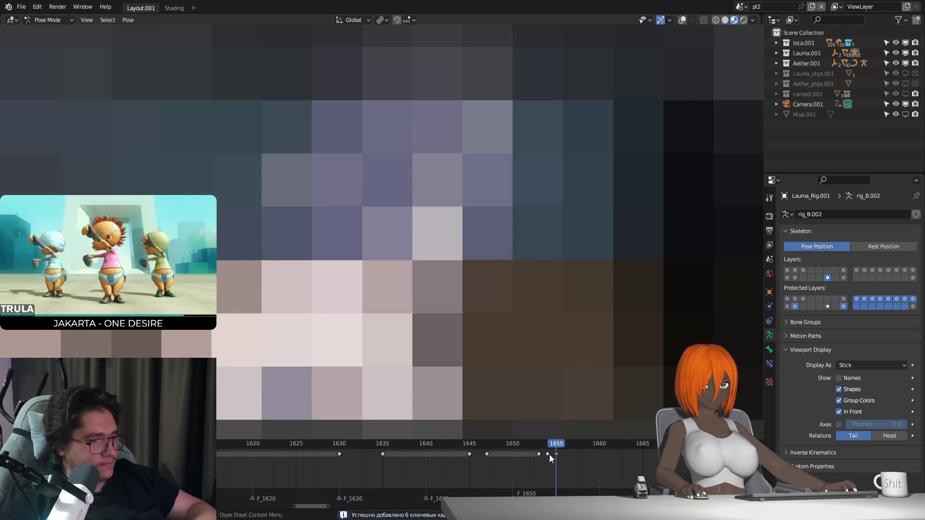
Preview the motion from frame 1628, then key poses at frames 1655 and 1657
left_click(426, 444)
left_click_drag(365, 469, 564, 455)
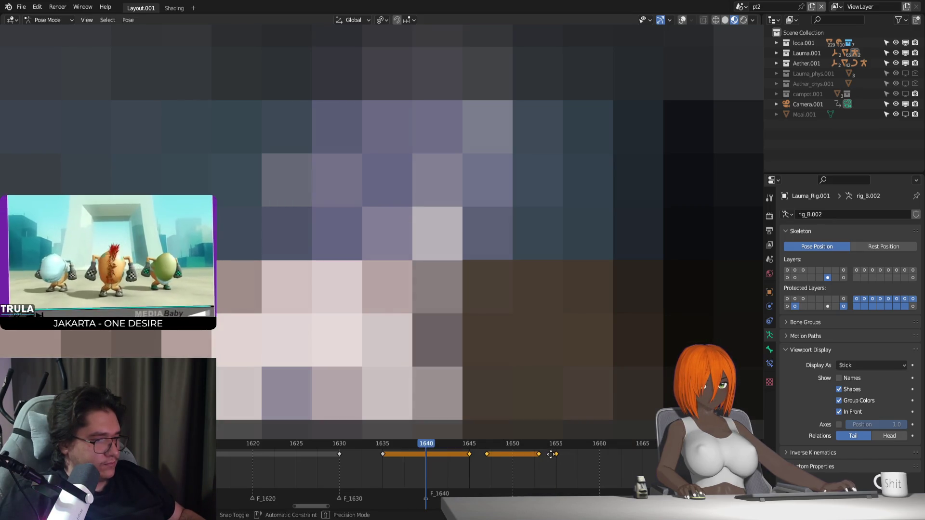
left_click(318, 439)
key("space")
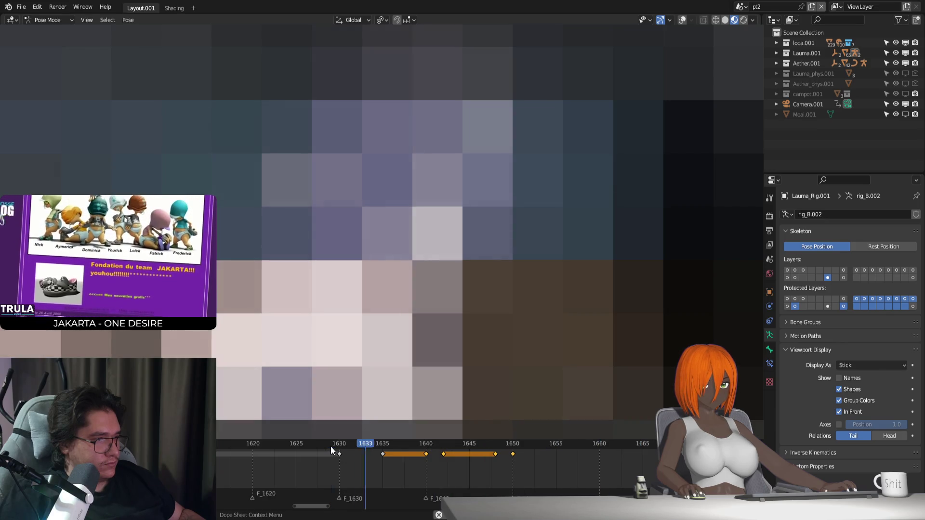
left_click_drag(521, 446, 578, 460)
key("i")
left_click(351, 454)
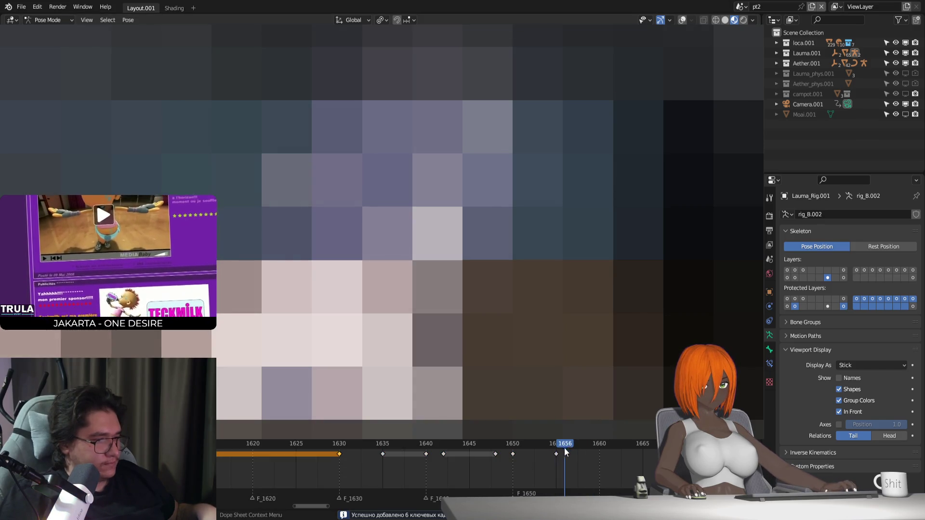
key("i")
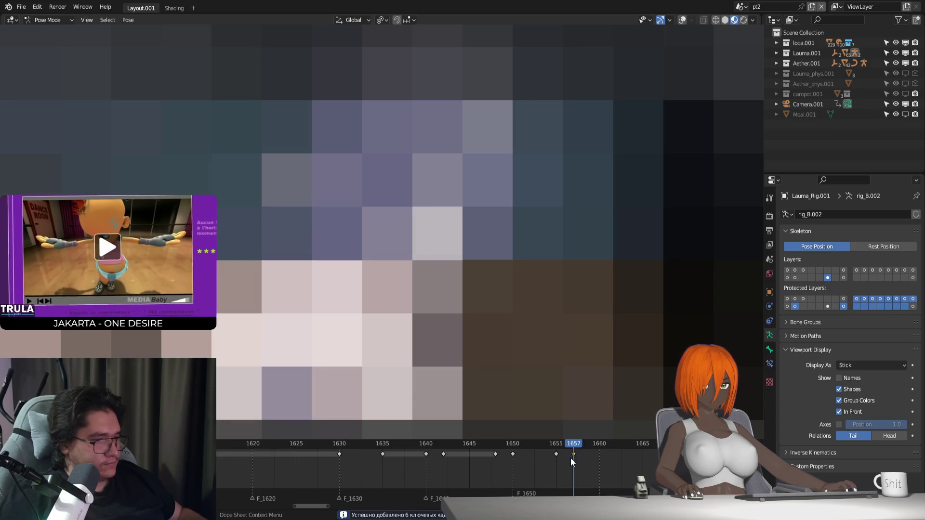
Slide the new key to frame 1658 and play back around 1651–1659 to check it
key("g")
left_click(588, 463)
left_click(545, 444)
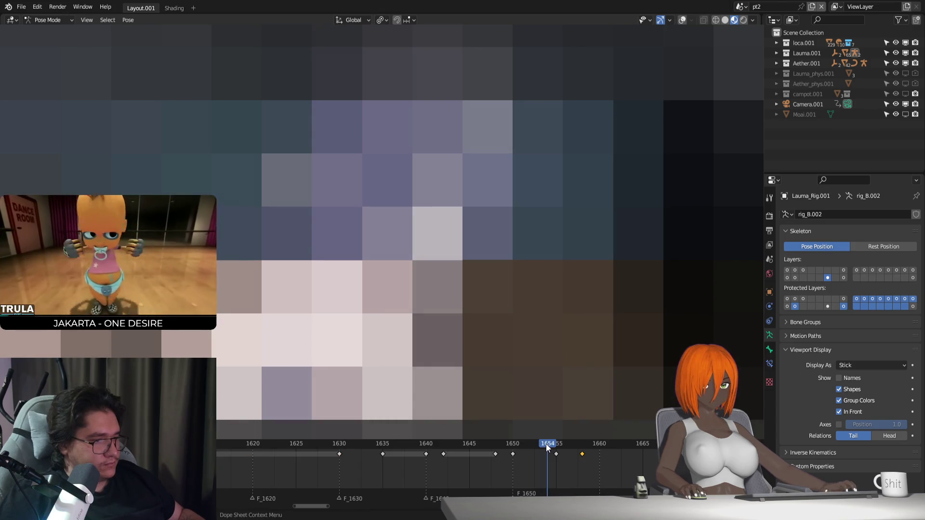
key("space")
left_click(542, 446)
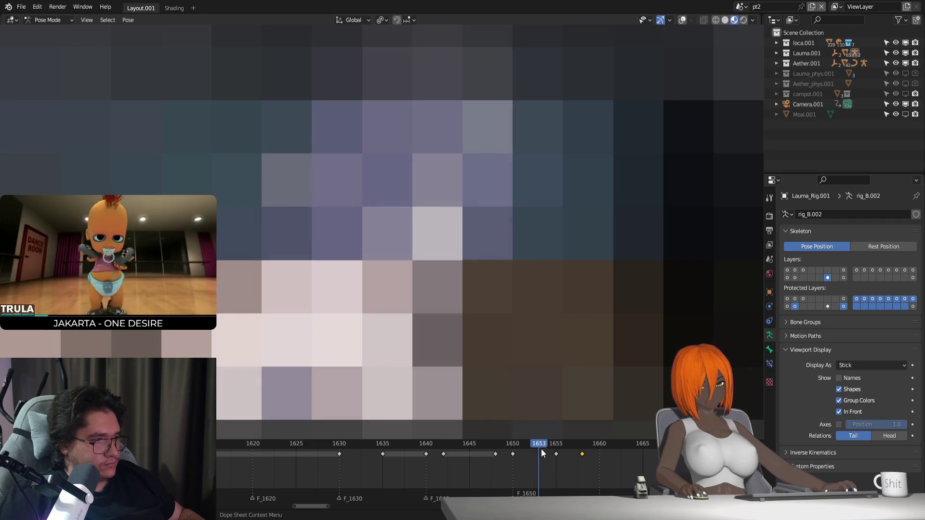
left_click_drag(574, 458, 631, 470)
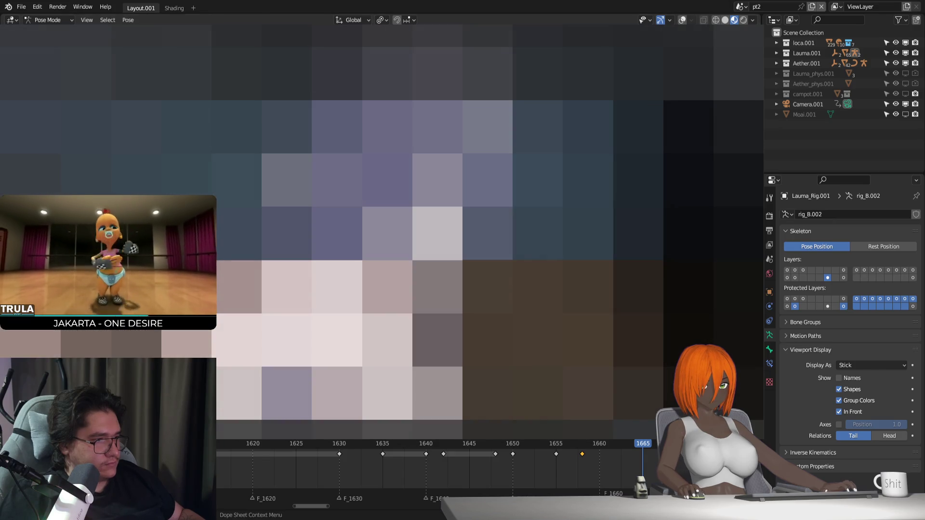
scroll(464, 468, "right", 3, "ctrl")
left_click(424, 443)
key("space")
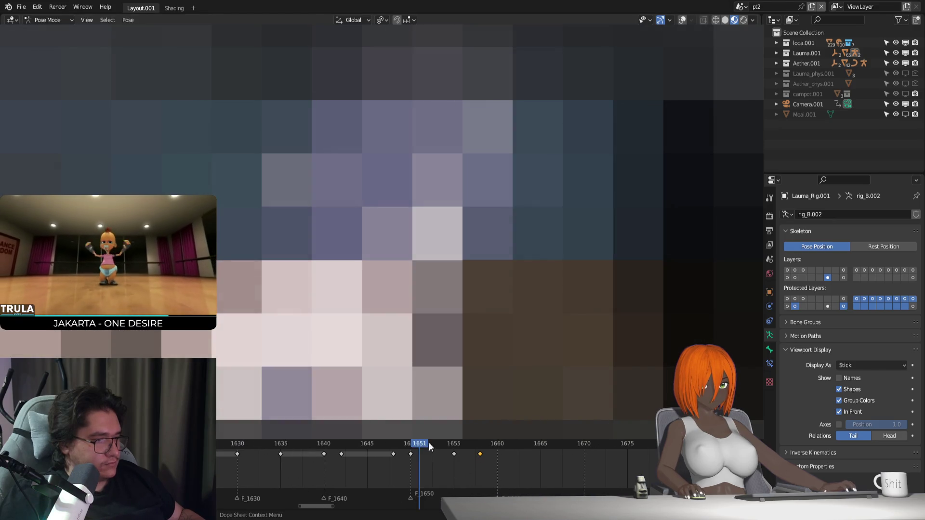
left_click_drag(460, 448, 584, 470)
Adjust the bones at 1655 and move the frame 1670 keyframe earlier to about 1664
key("g")
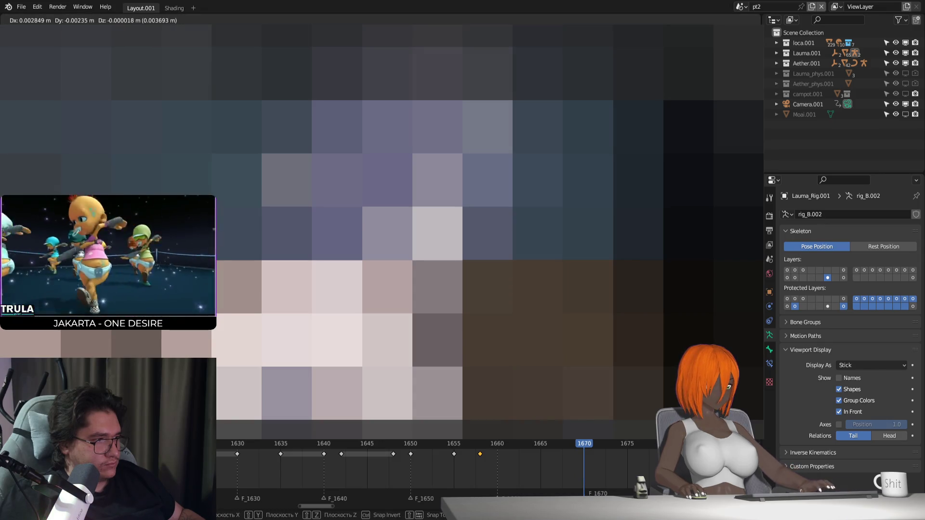
left_click(448, 446)
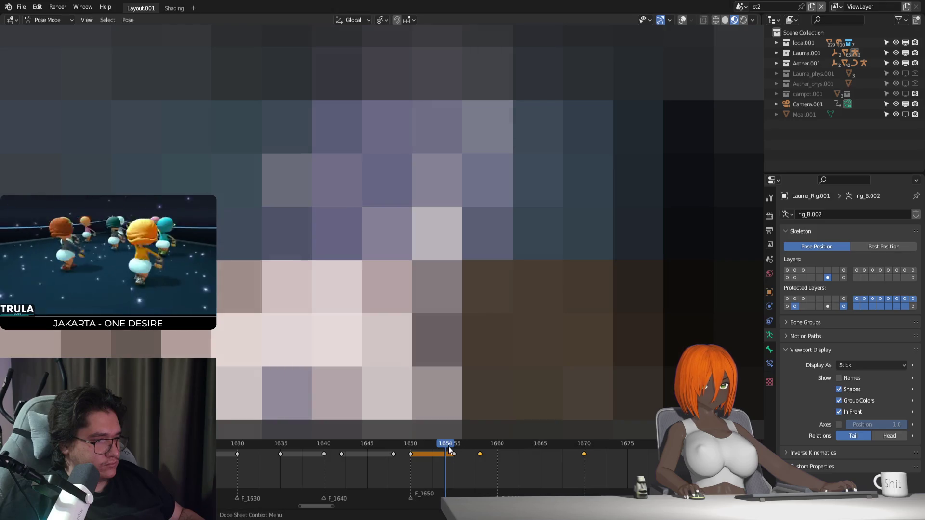
key("space")
key("Escape")
left_click(480, 455)
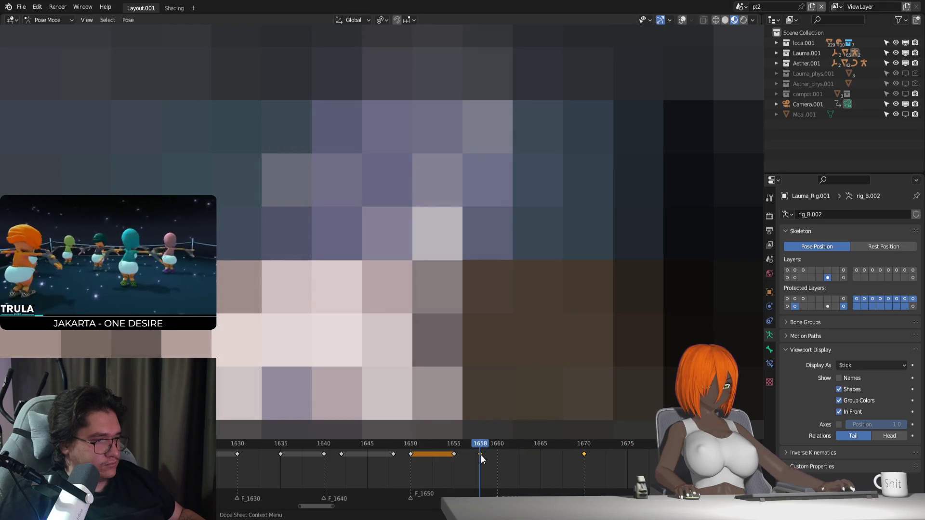
left_click_drag(584, 454, 436, 466)
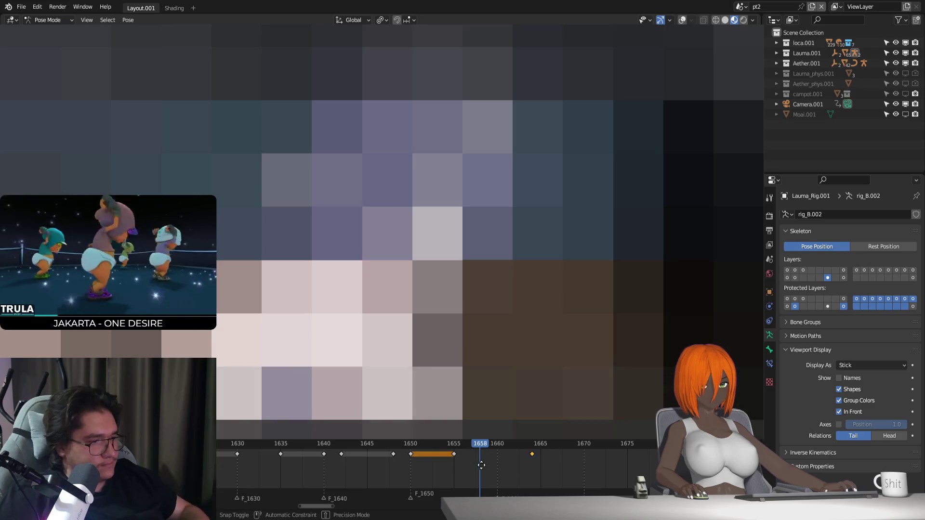
left_click(427, 471)
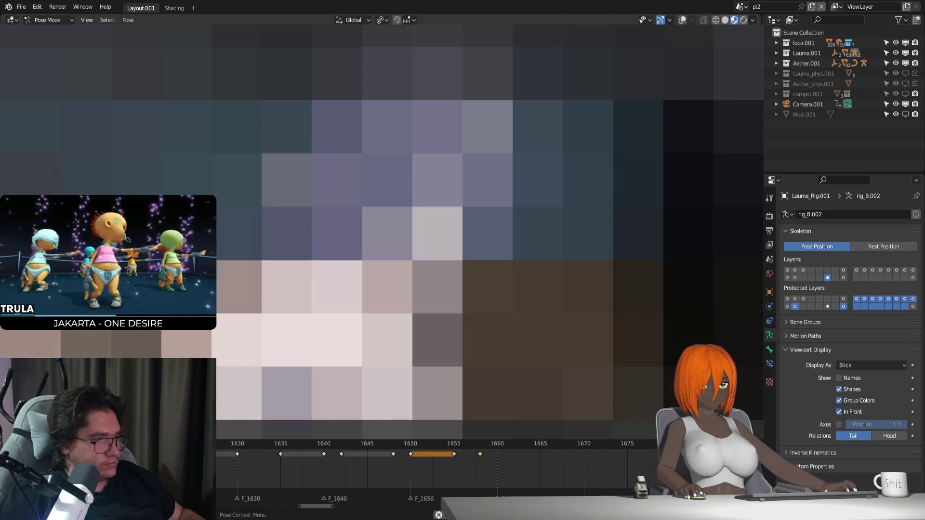
scroll(504, 464, "down", 5, "ctrl")
Play back from frame 1680, then move the selected bones along Z at frame 1715
left_click(464, 446)
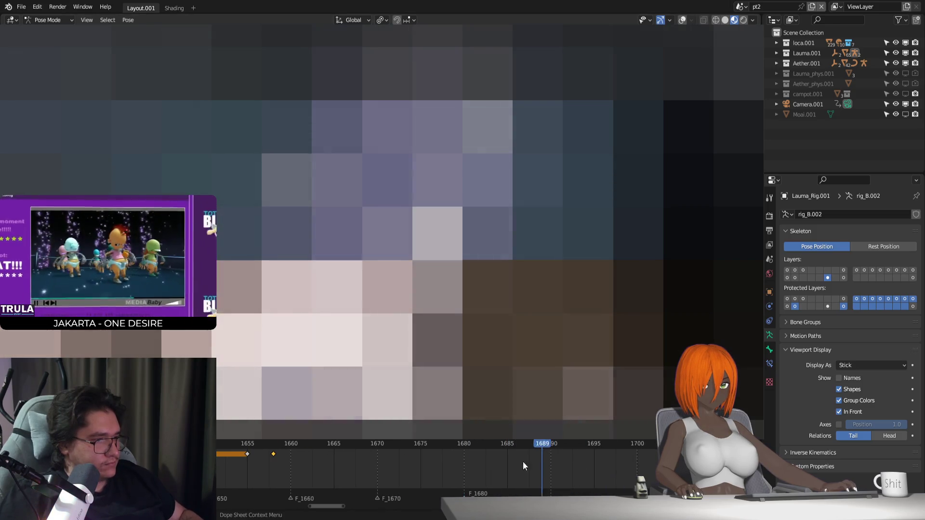
left_click_drag(465, 449, 462, 456)
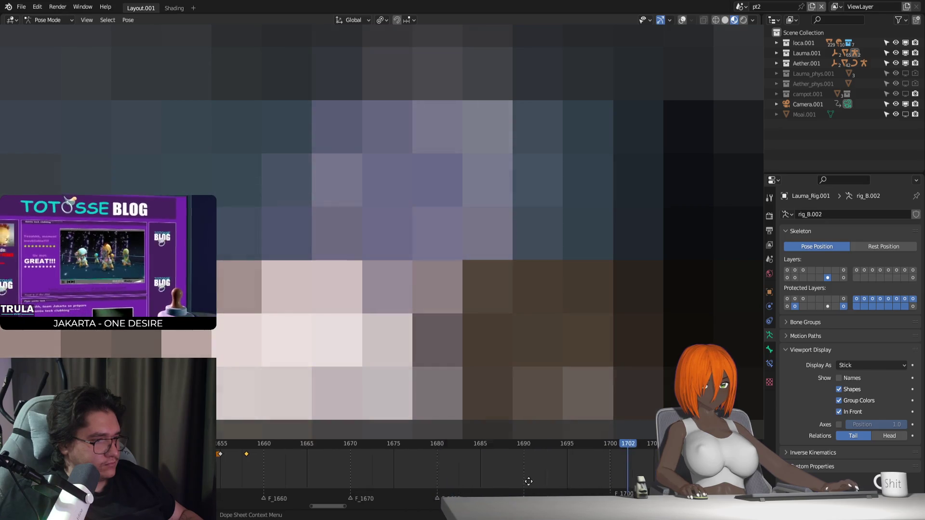
scroll(405, 462, "down", 3, "ctrl")
left_click(343, 447)
key("space")
key("space")
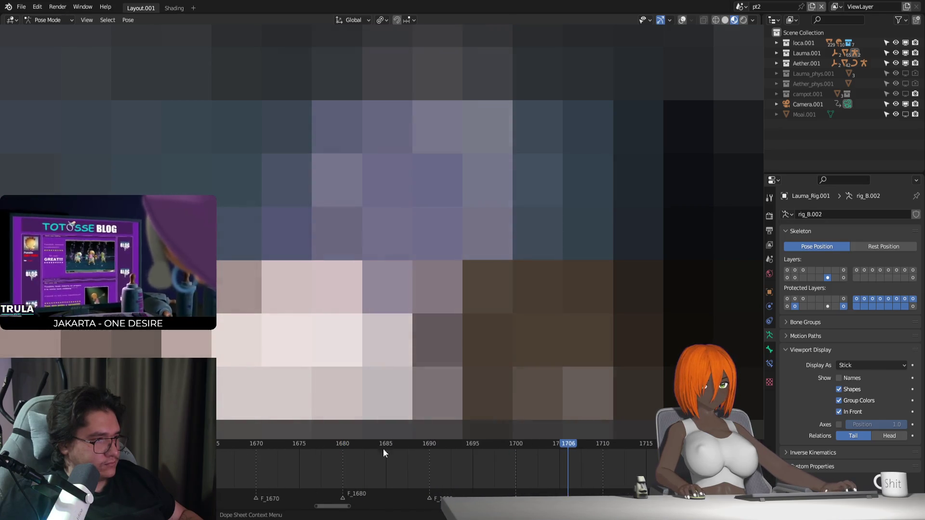
scroll(404, 455, "down", 3, "ctrl")
left_click(510, 455)
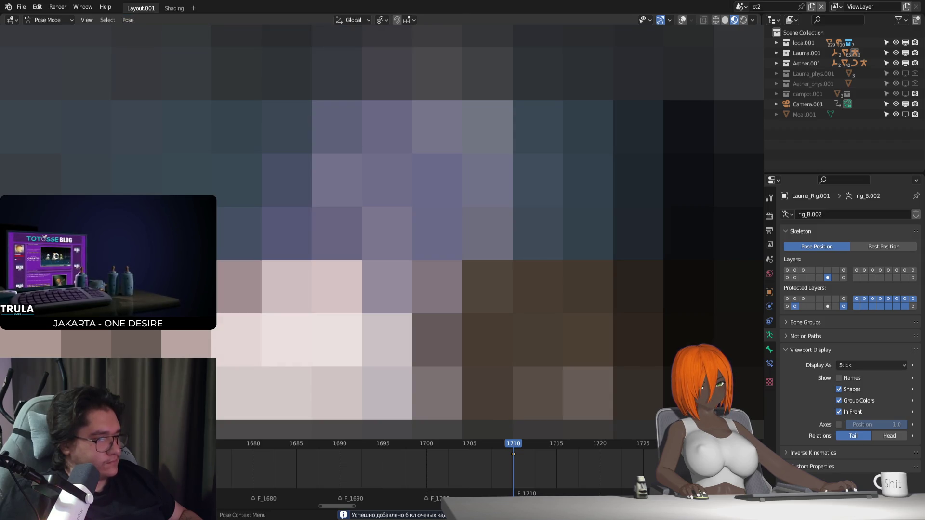
left_click_drag(549, 457, 556, 456)
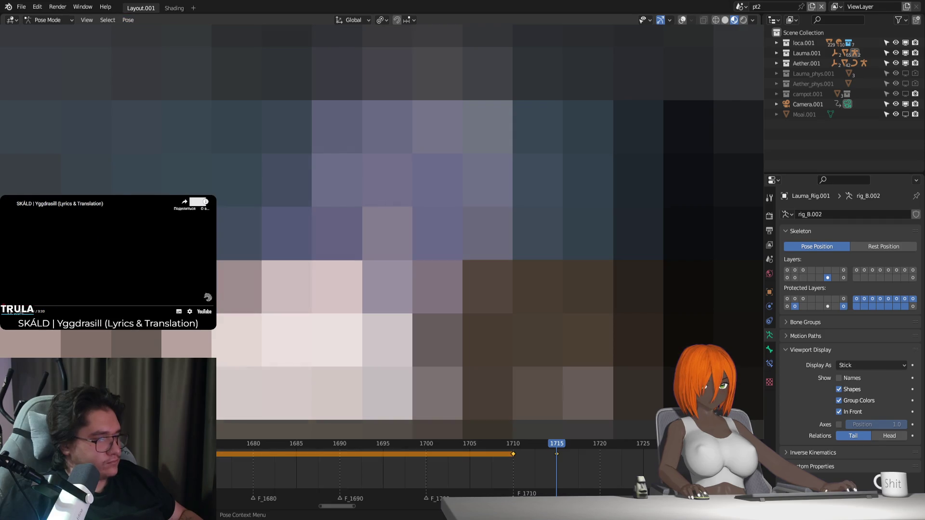
key("z")
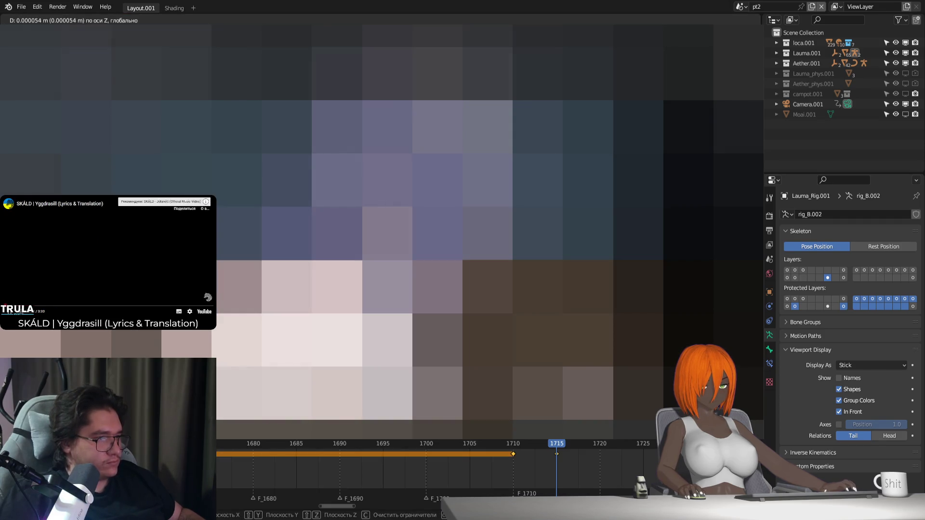
key("Return")
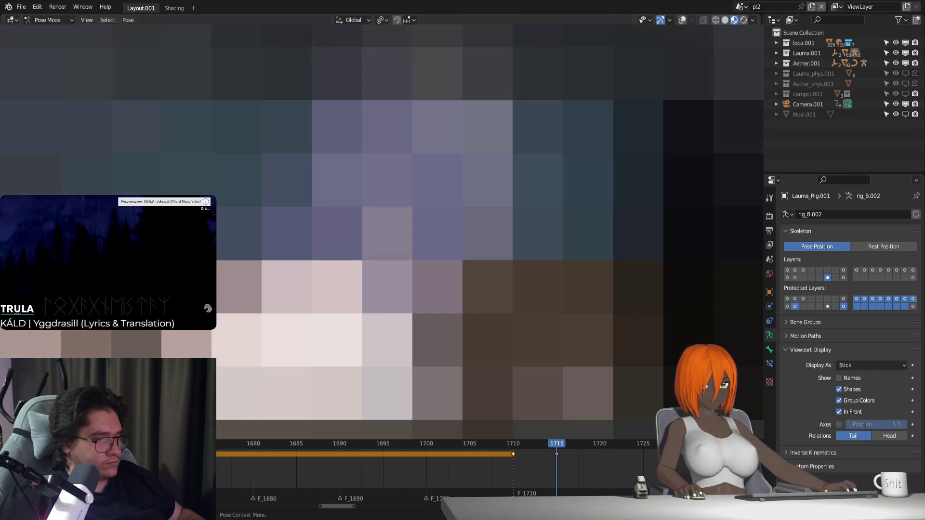
Key the pose at frame 1720 and nudge the bones along Z
mouse_move(520, 454)
left_mouse_down()
mouse_move(509, 445)
mouse_move(540, 460)
mouse_move(588, 460)
mouse_move(529, 458)
left_mouse_up()
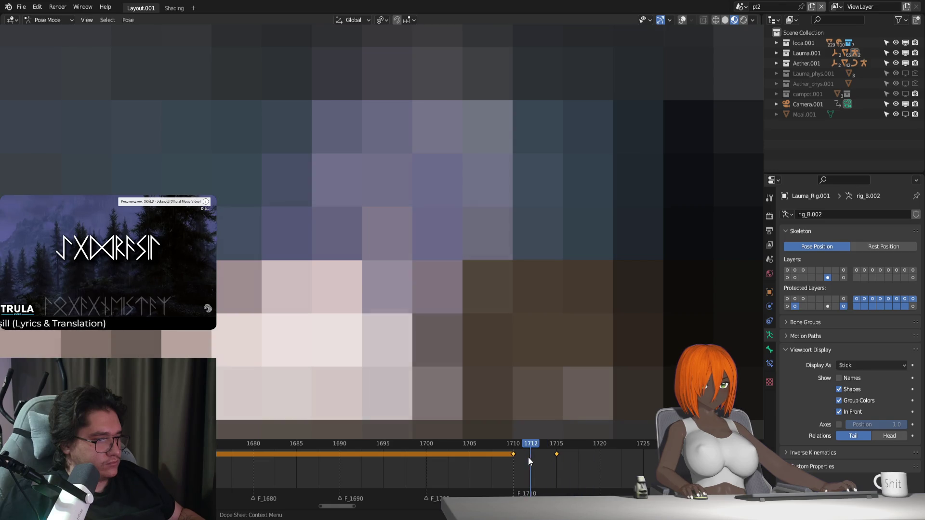
left_click_drag(586, 470, 643, 448)
key("i")
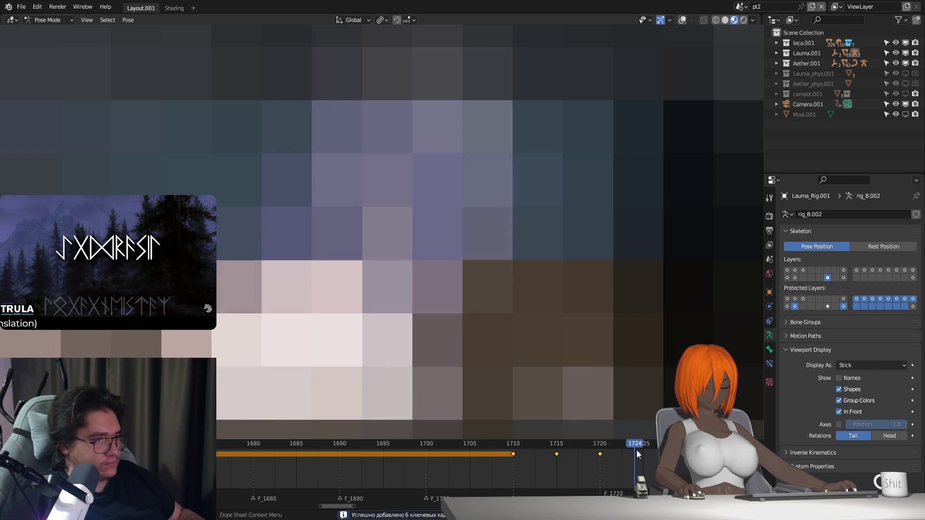
key("g")
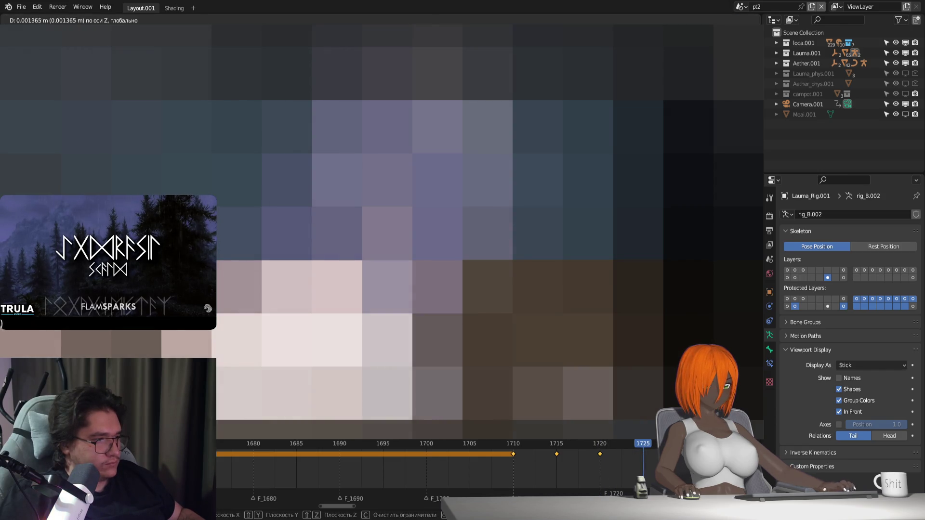
key("Return")
left_click(510, 441)
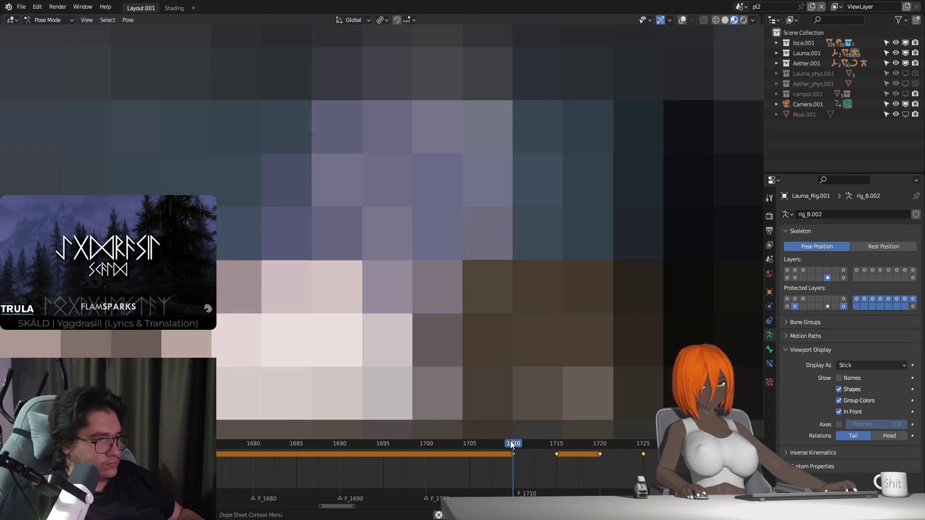
Shift the keyframes before frame 1710 three frames later
left_click(594, 443)
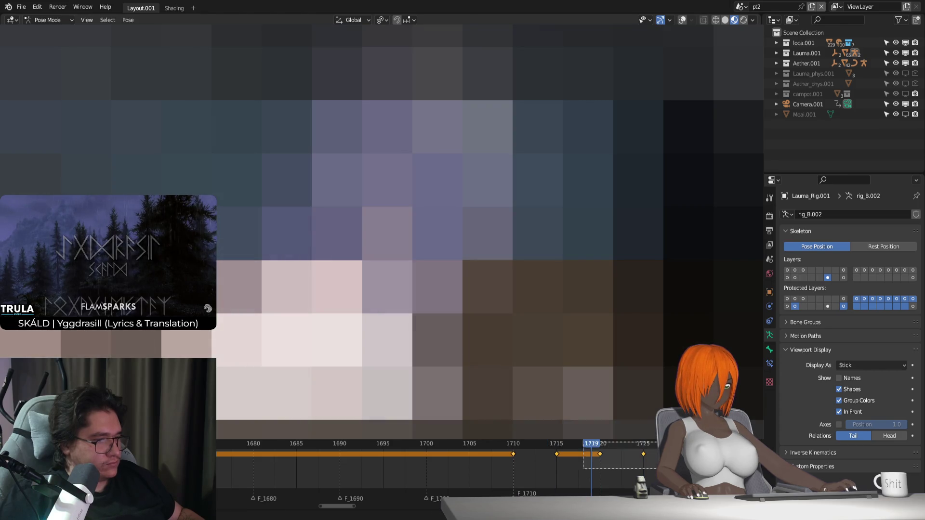
key("bracketright")
key("g")
left_click(657, 460)
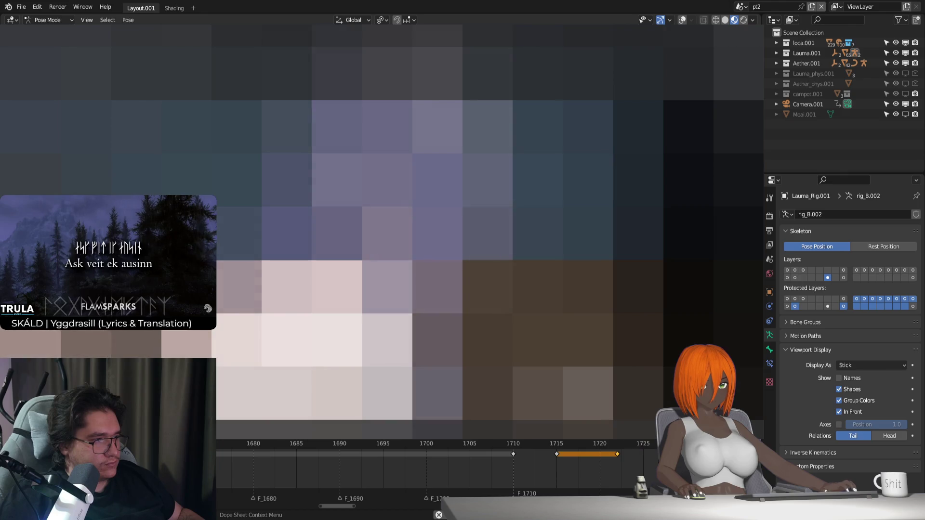
left_click(504, 444)
left_click_drag(503, 442, 515, 444)
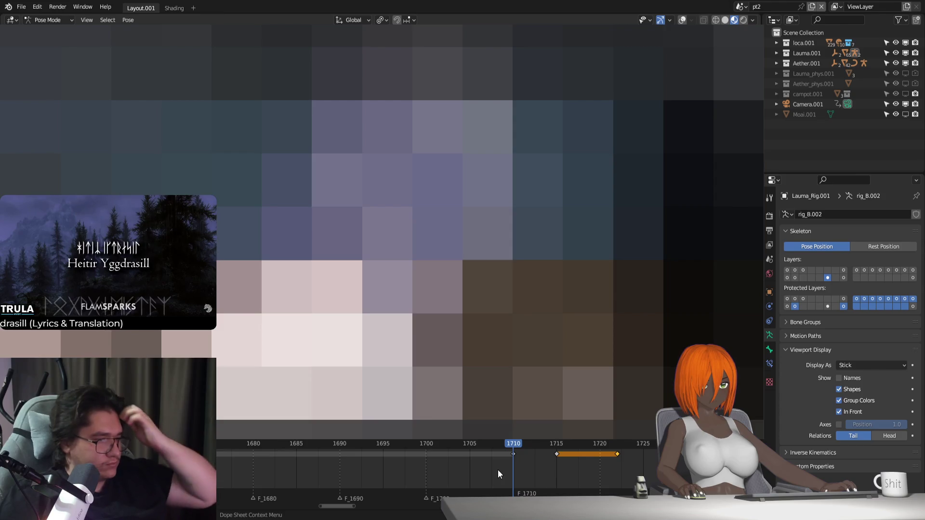
key("bracketleft")
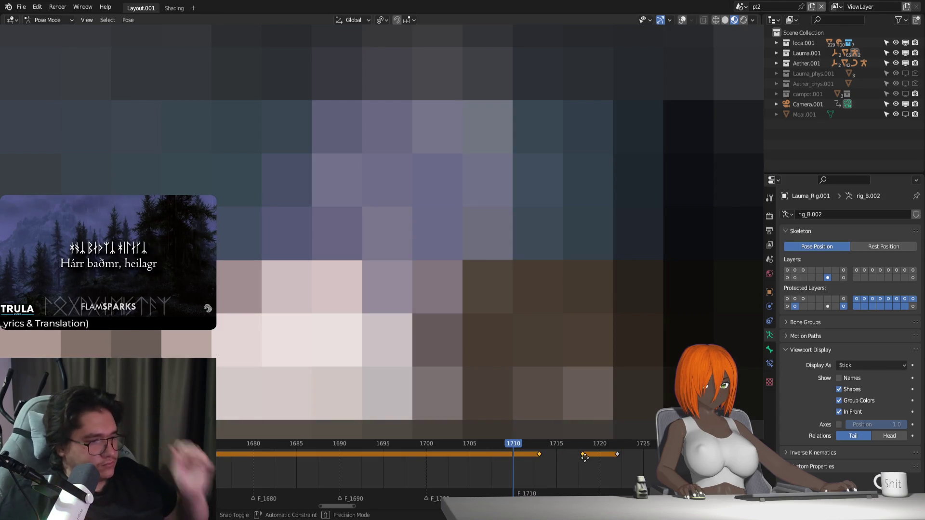
left_click_drag(556, 454, 575, 451)
key("space")
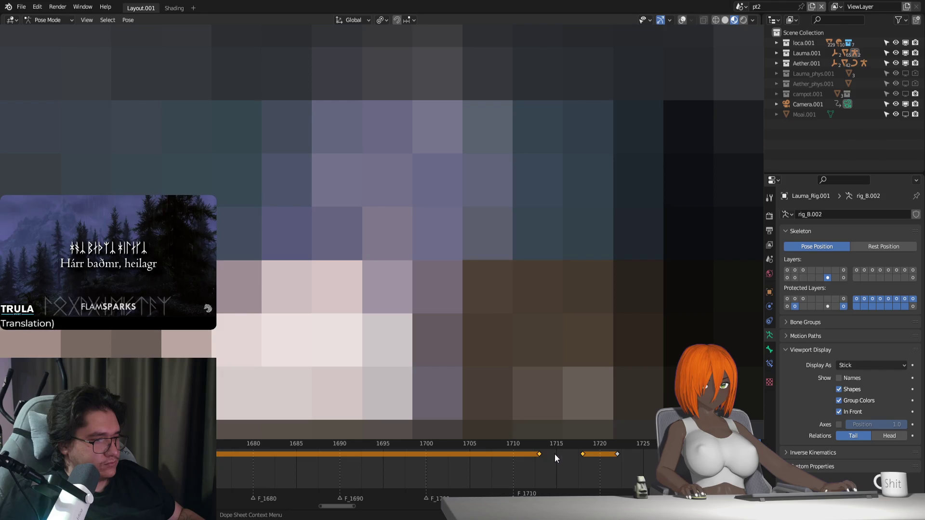
Delete the keys around 1718–1722, extend the hold to 1715 and review playback
left_click(600, 454)
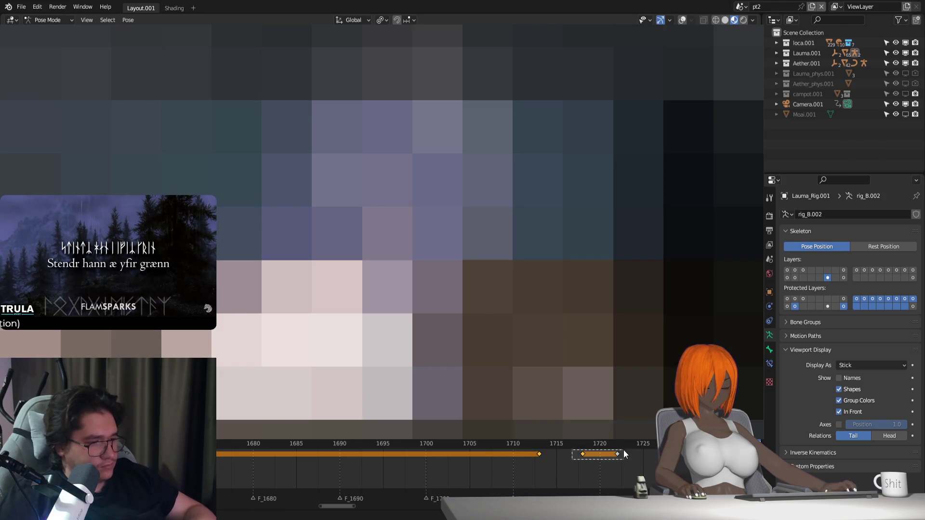
key("Delete")
left_click_drag(539, 453, 559, 463)
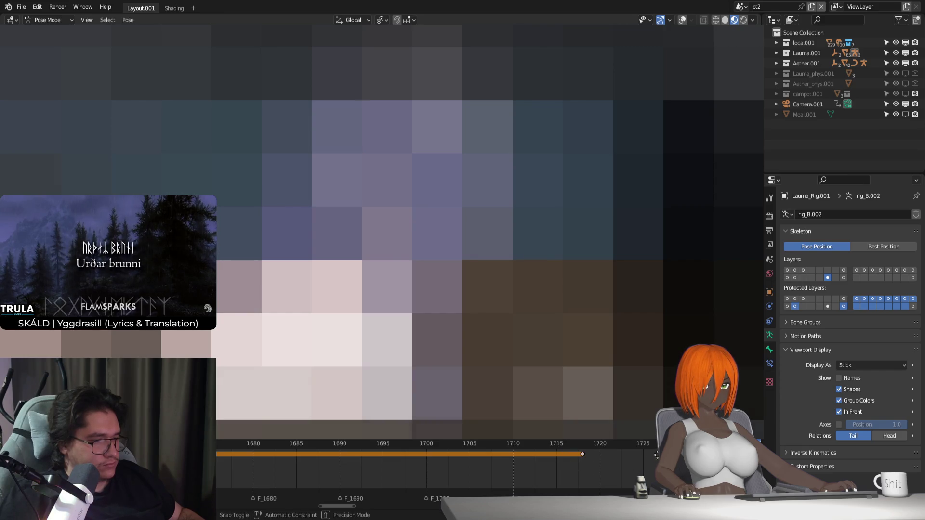
left_click_drag(455, 444, 506, 450)
key("space")
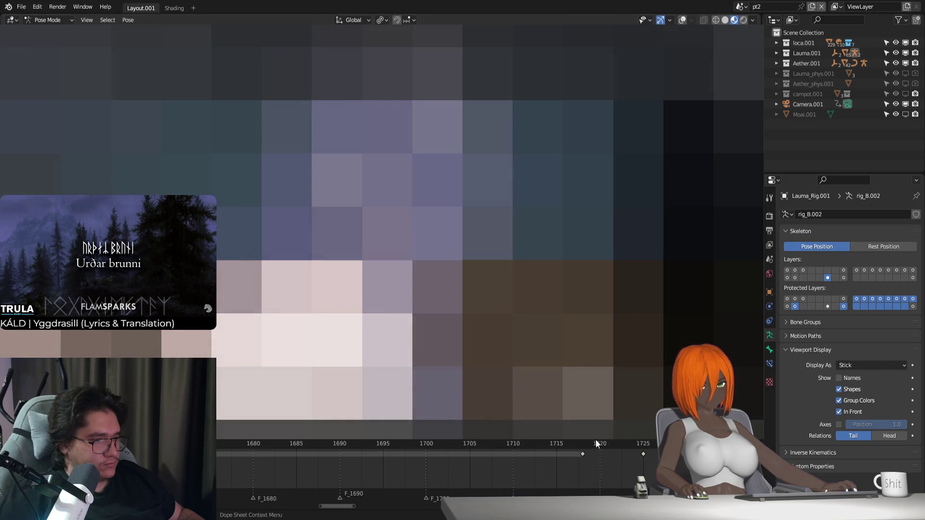
left_click_drag(596, 441, 465, 442)
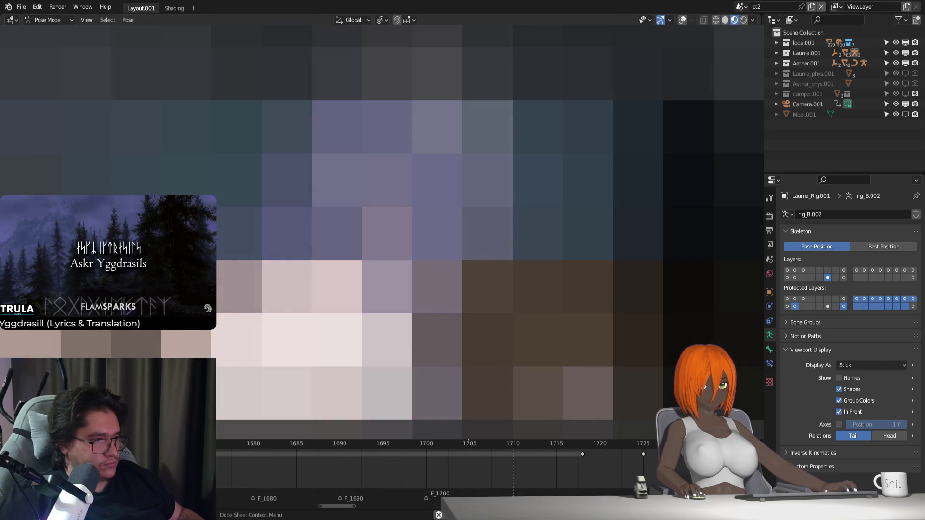
Select the hold ending at 1720, check frame 1700, and pan ahead toward frame 2039
left_click(582, 454)
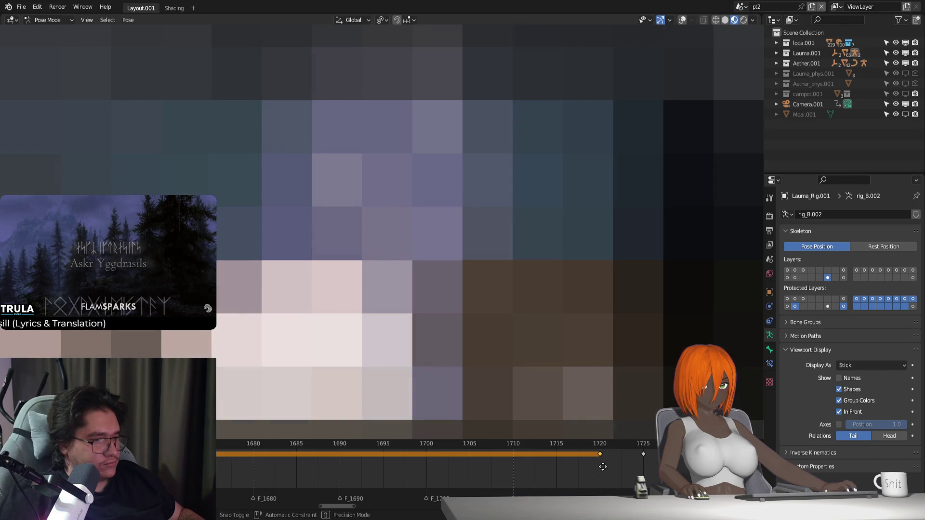
left_click(564, 445)
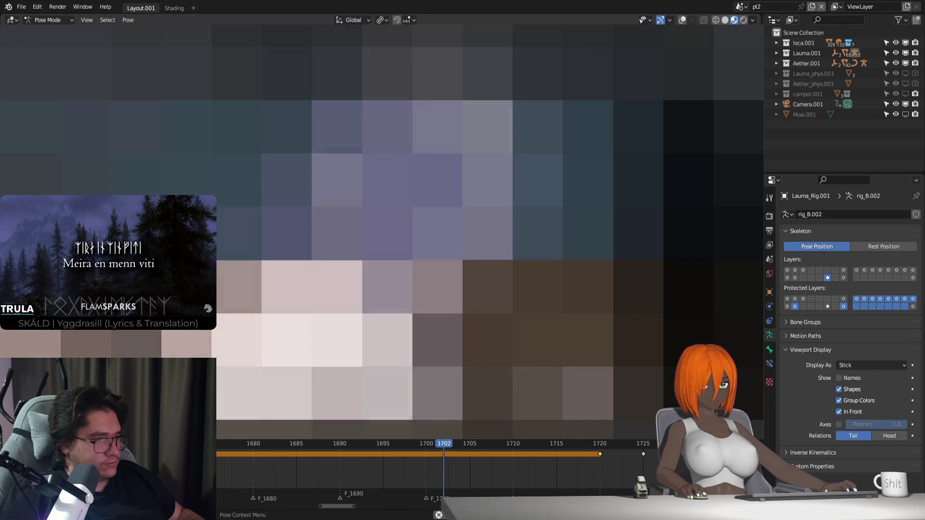
left_click(374, 444)
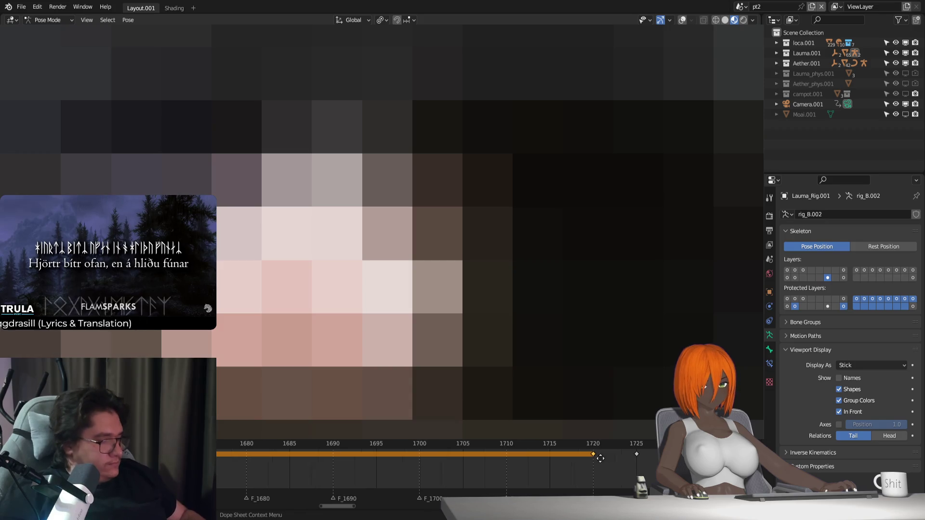
middle_click_drag(600, 454, 384, 453)
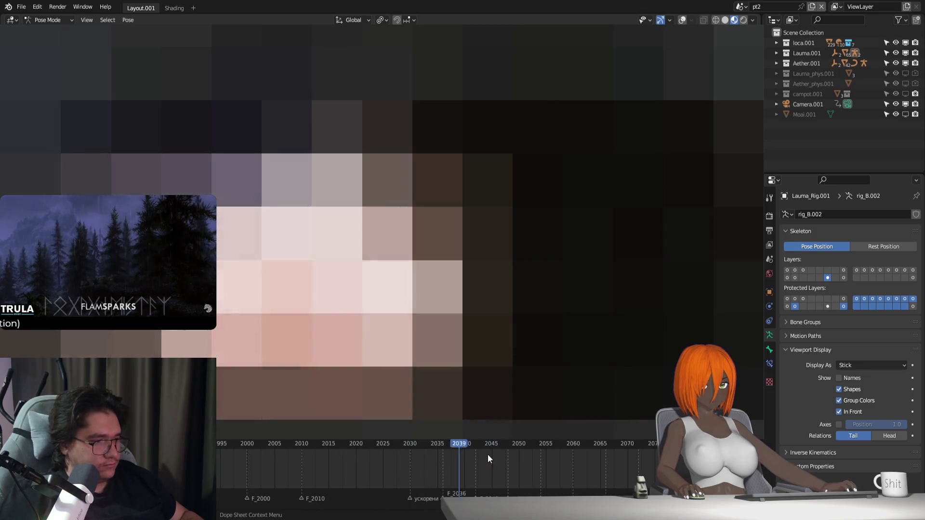
scroll(489, 452, "down", 2)
Scrub to frame 2150 and key the rig's pose there
left_click_drag(562, 450, 641, 446)
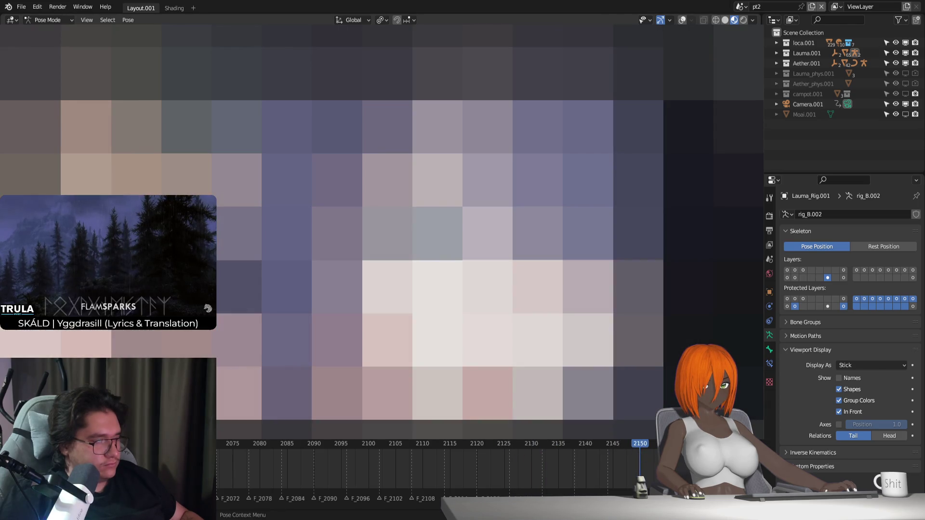
middle_click_drag(641, 451, 473, 452)
mouse_move(473, 449)
left_mouse_down()
mouse_move(417, 446)
mouse_move(564, 453)
mouse_move(450, 453)
mouse_move(549, 466)
left_mouse_up()
key("i")
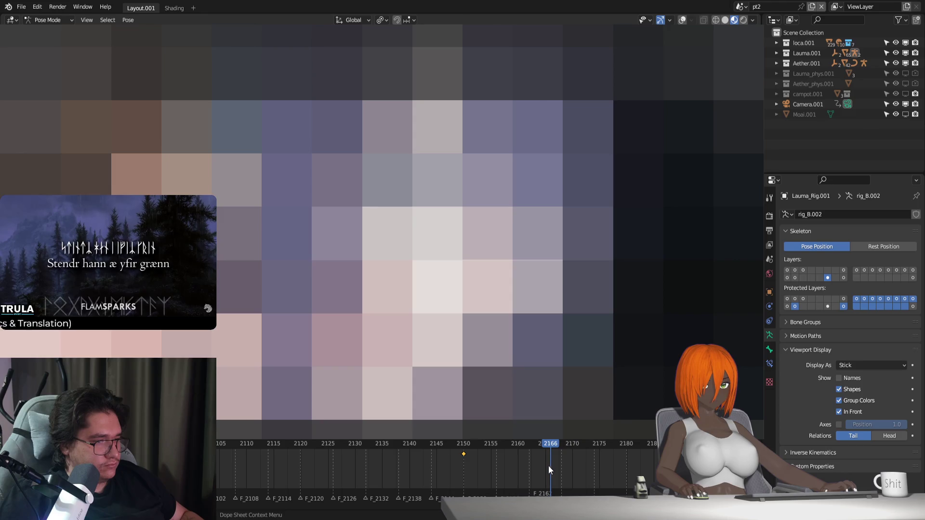
Move the bones along global Z at 2150 and play back the result
key("g")
key("z")
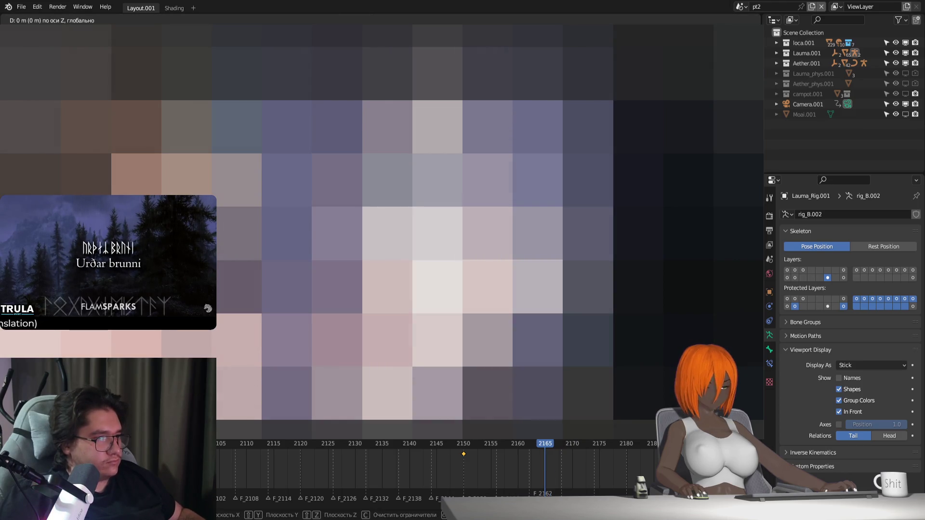
key("Escape")
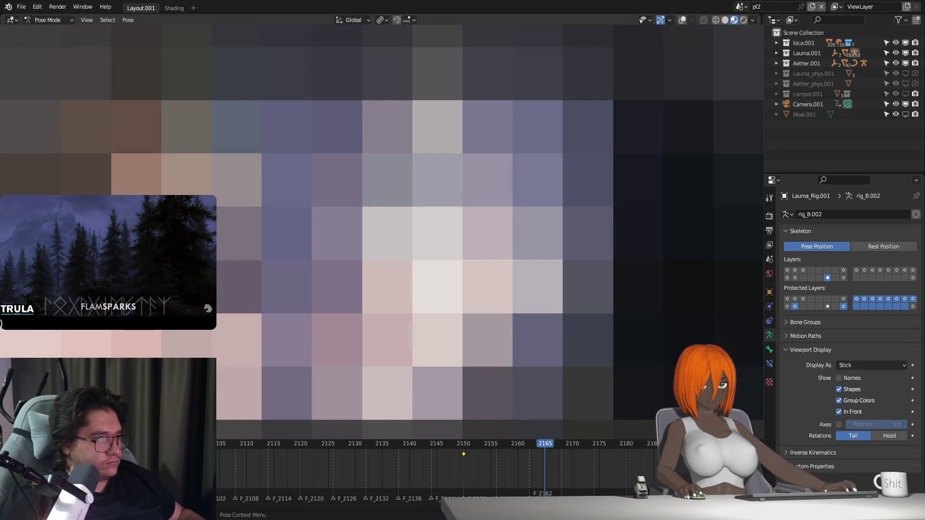
key("g")
key("z")
key("Escape")
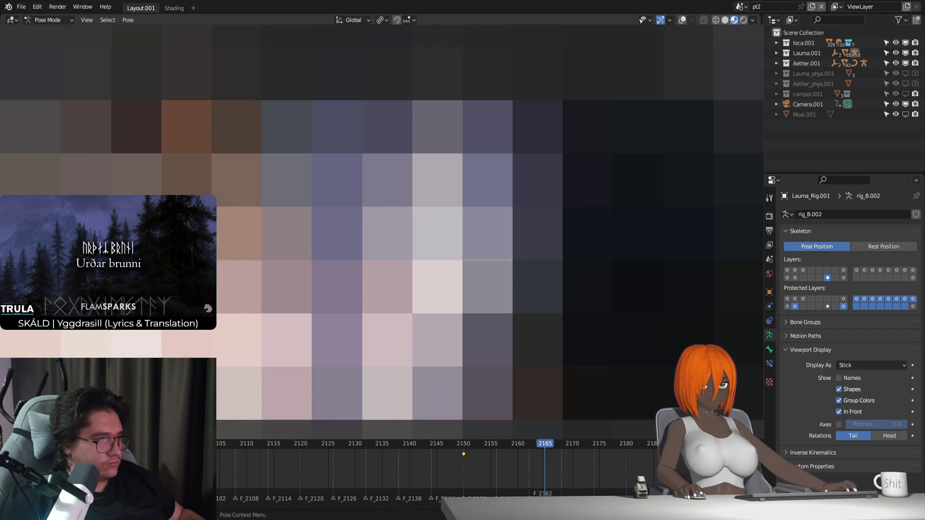
key("g")
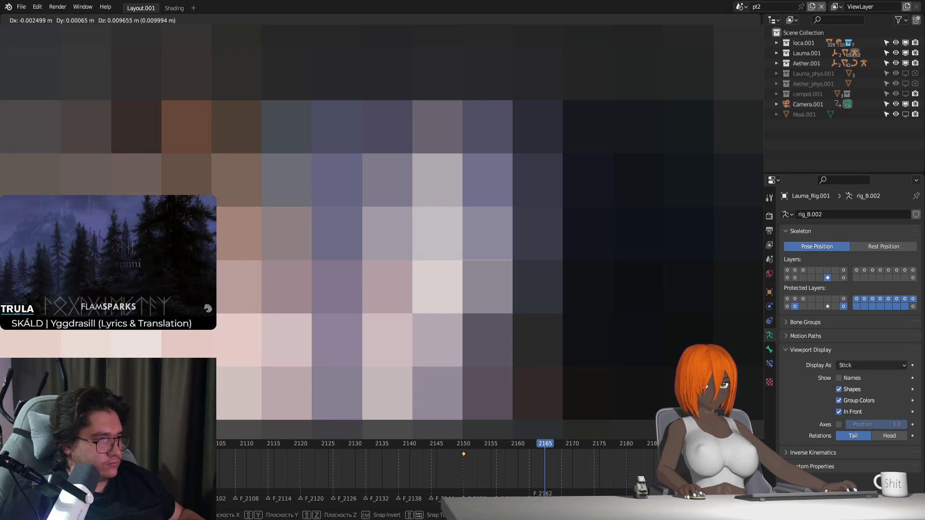
key("Escape")
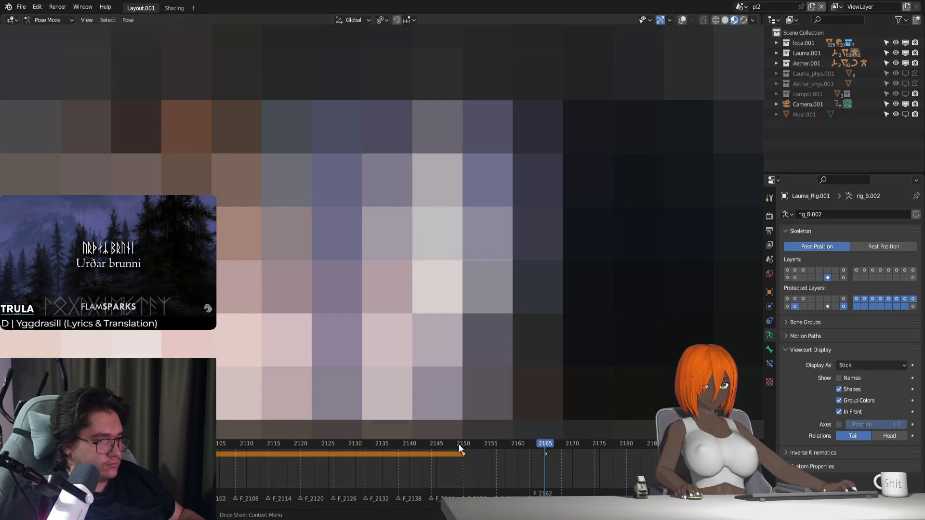
left_click(459, 449)
key("space")
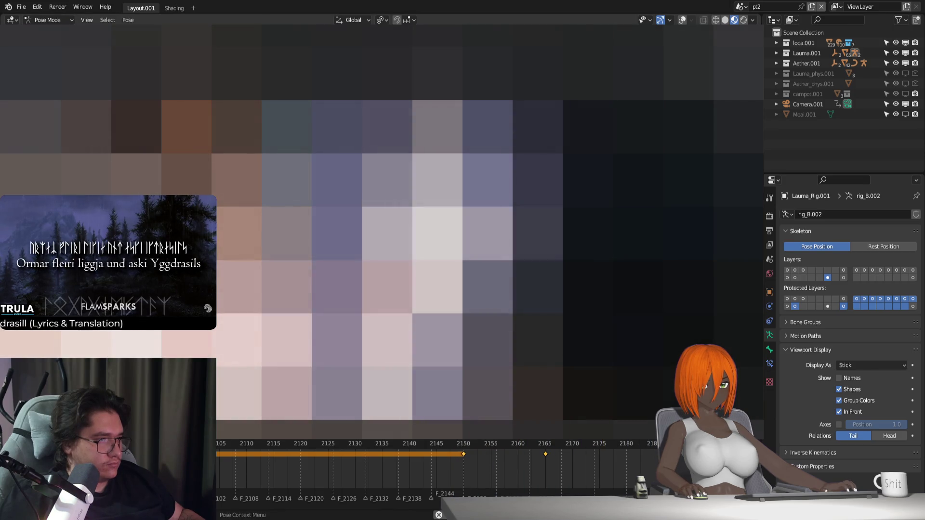
scroll(392, 463, "right", 5, "ctrl")
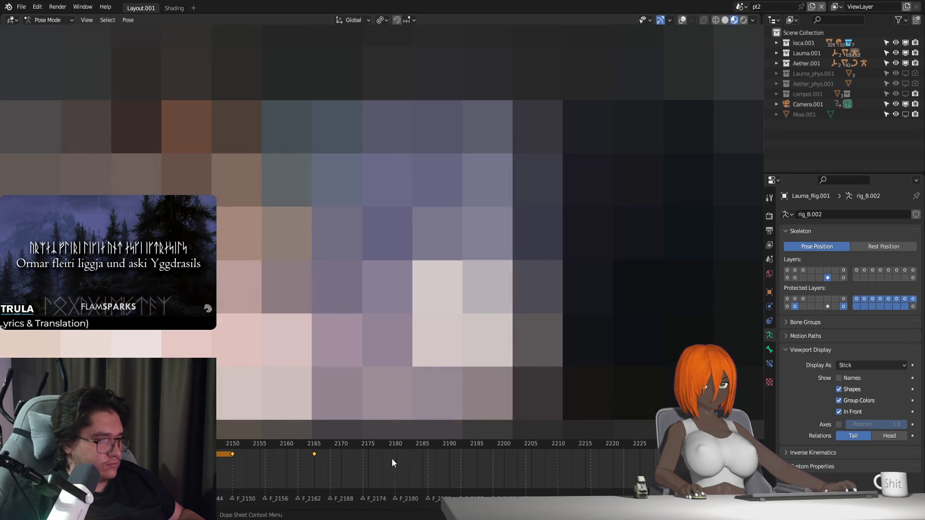
Retime the key from frame 2165 to 2175 and preview the motion up to 2176
mouse_move(257, 443)
left_mouse_down()
mouse_move(346, 451)
mouse_move(255, 452)
mouse_move(339, 458)
mouse_move(254, 444)
mouse_move(367, 456)
left_mouse_up()
key("space")
left_click_drag(233, 446, 236, 443)
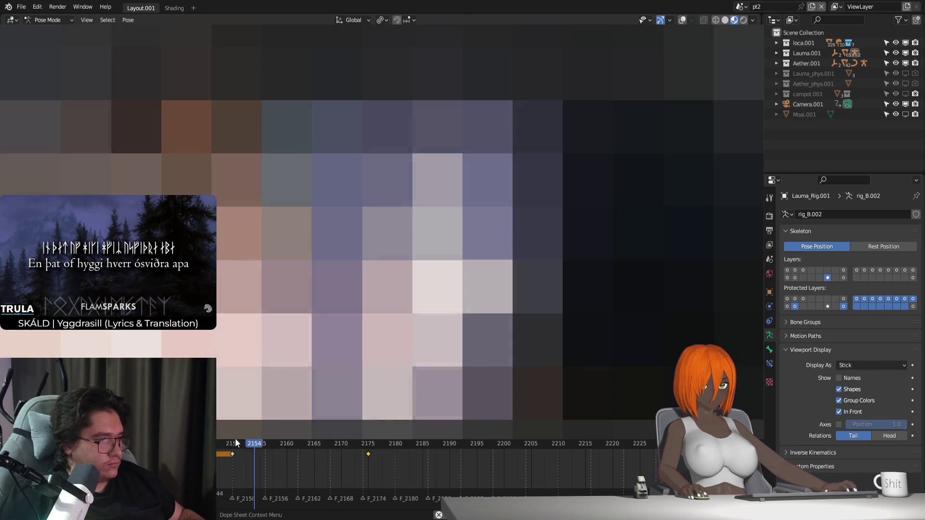
key("space")
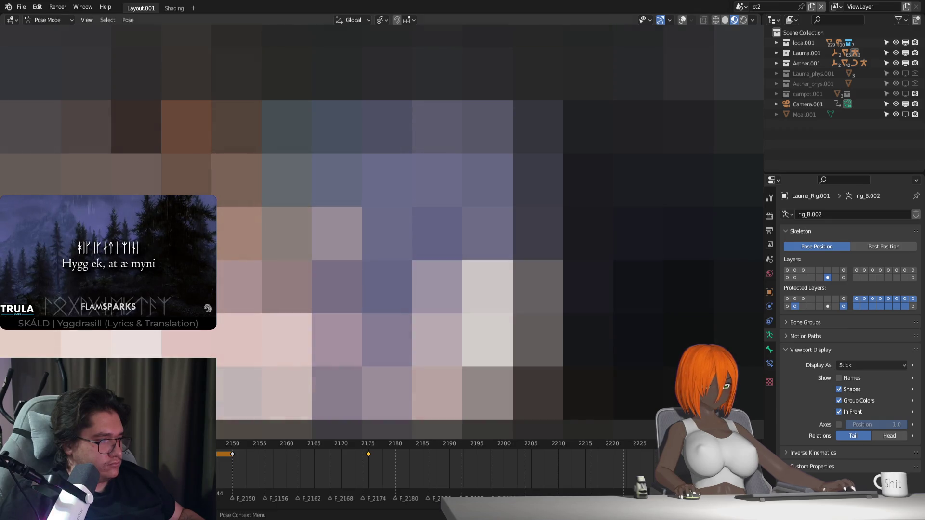
left_click_drag(228, 446, 376, 453)
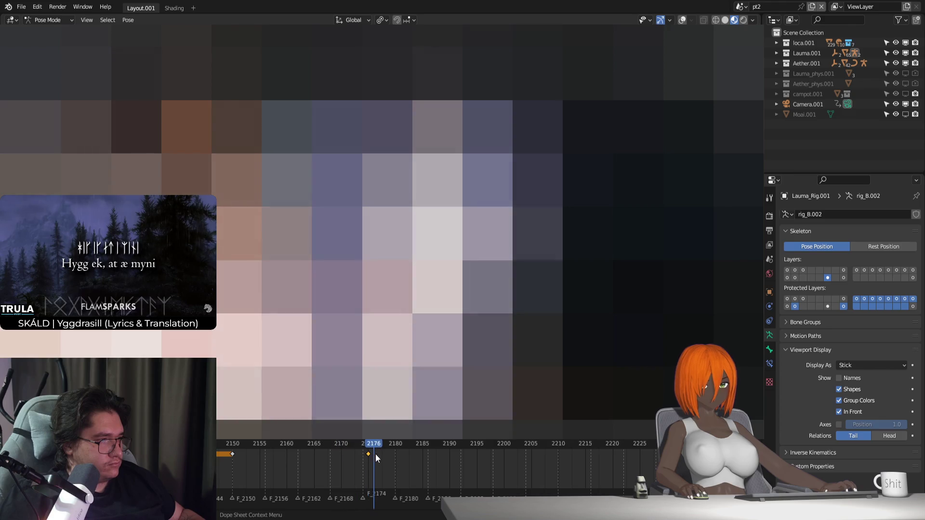
mouse_move(376, 454)
left_mouse_down()
mouse_move(335, 456)
mouse_move(412, 457)
mouse_move(363, 454)
mouse_move(395, 460)
left_mouse_up()
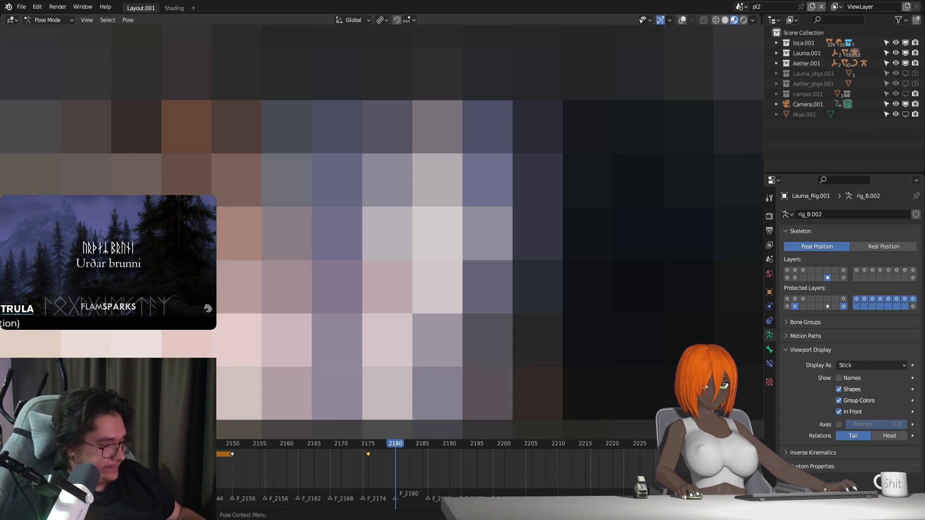
scroll(392, 477, "up", 2)
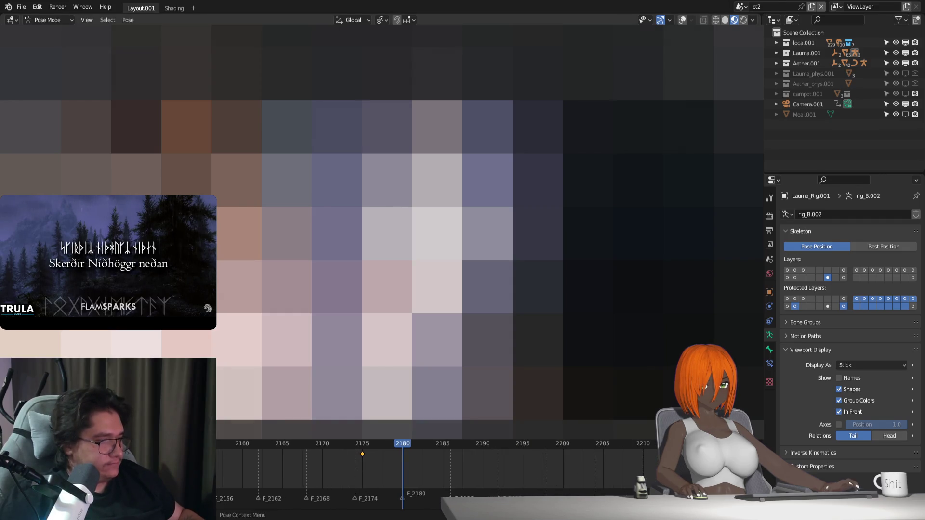
Move the bones along Z, then step through frames 2186–2198 and preview from 2178
key("g")
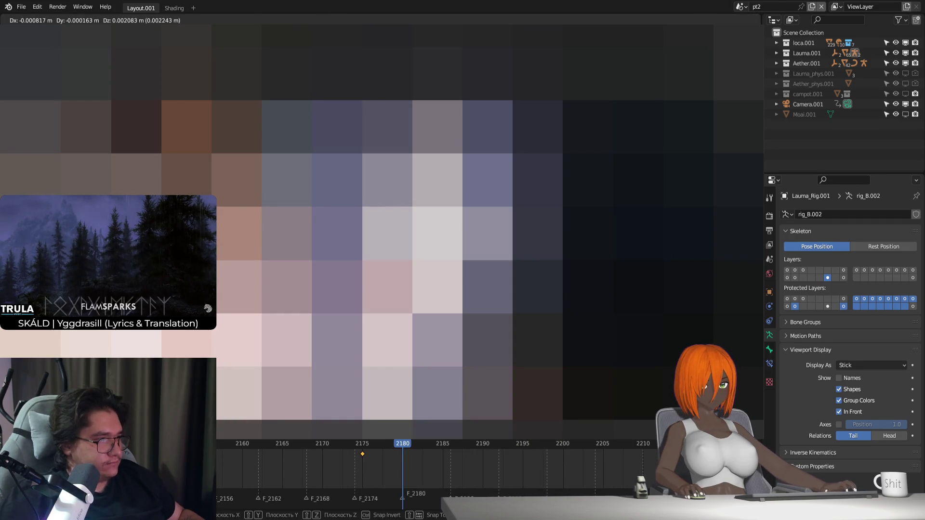
key("z")
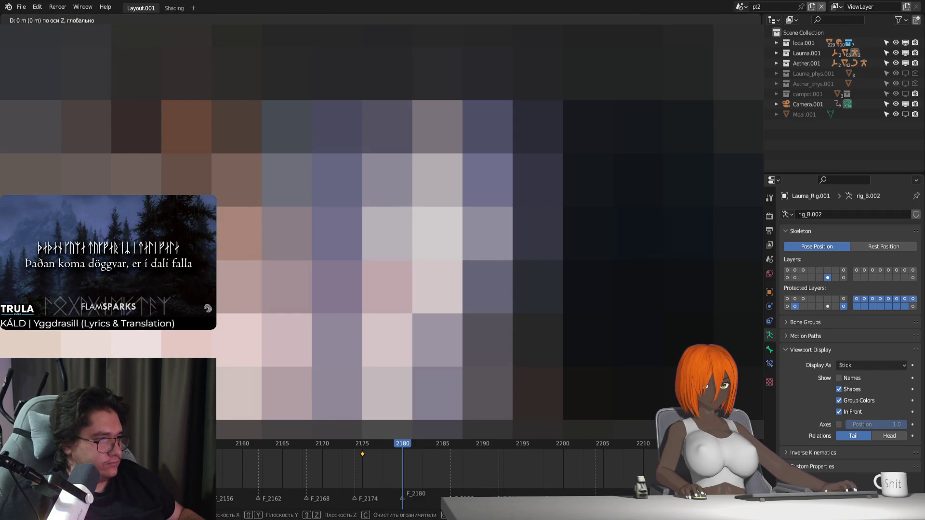
key("Escape")
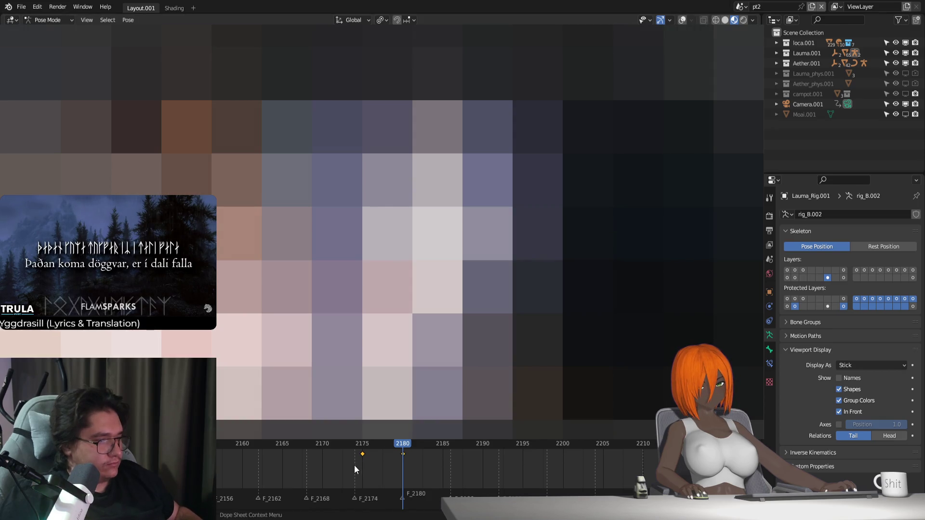
left_click(452, 444)
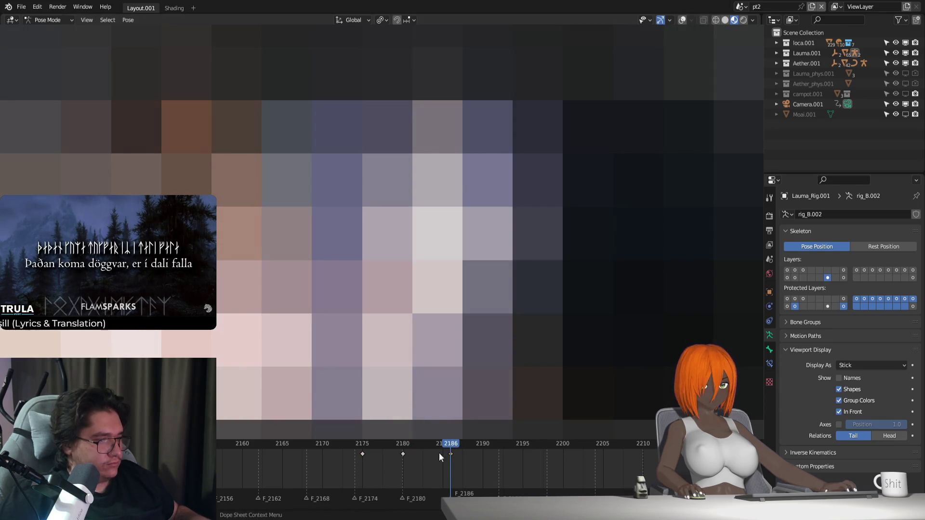
key("space")
key("space")
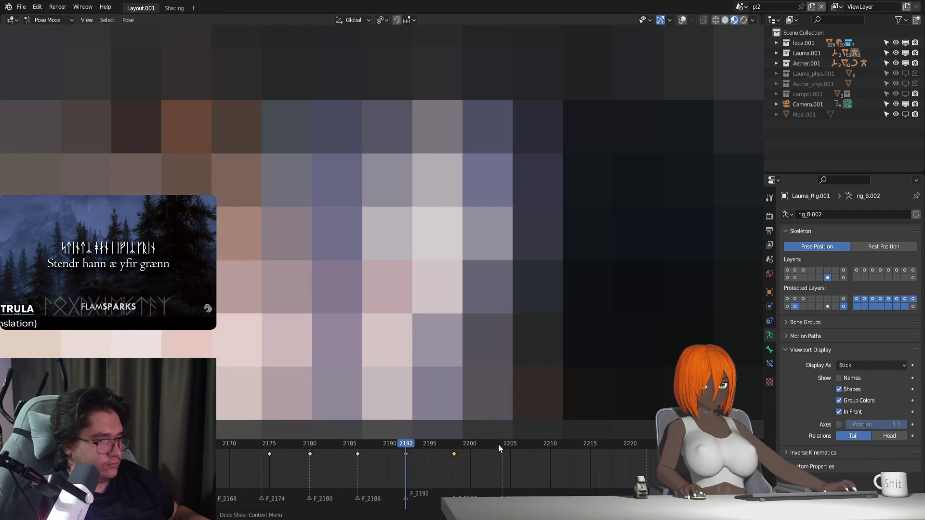
left_click(268, 444)
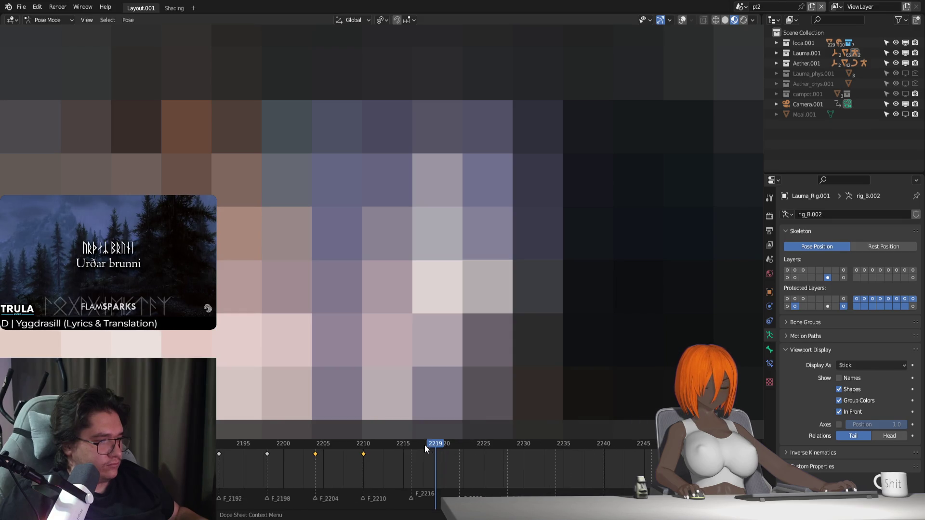
Step through frames 2216–2276 twelve at a time, playing back the motion
left_click_drag(424, 444, 411, 445)
left_click(506, 446)
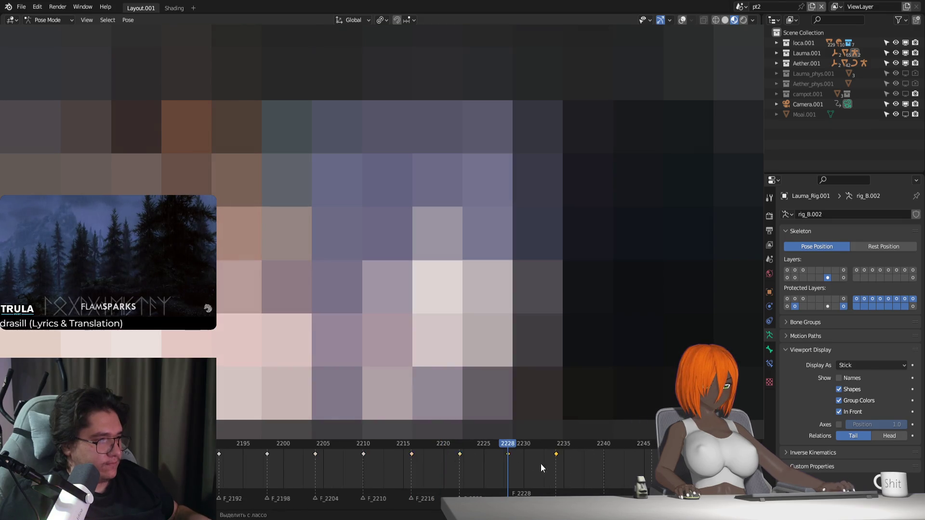
middle_click_drag(541, 463, 406, 462)
left_click(446, 445)
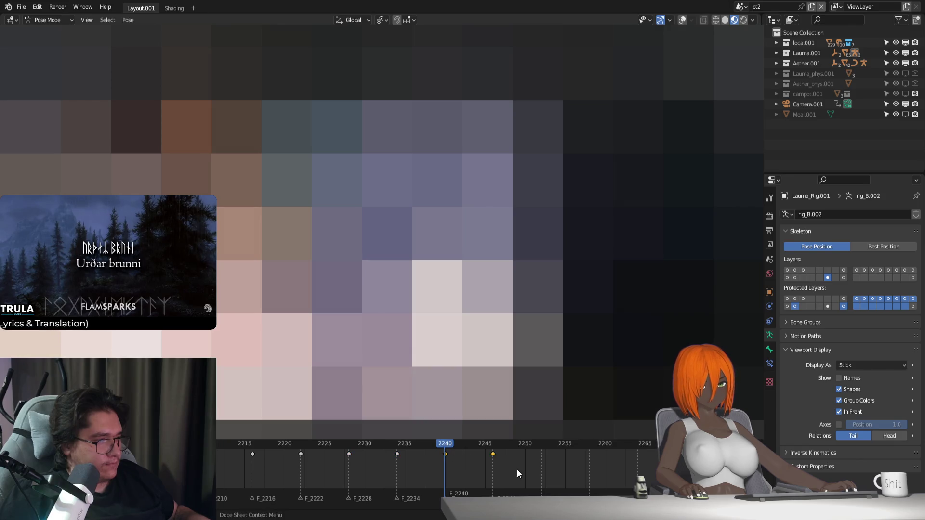
middle_click_drag(516, 474, 405, 461)
left_click(411, 445)
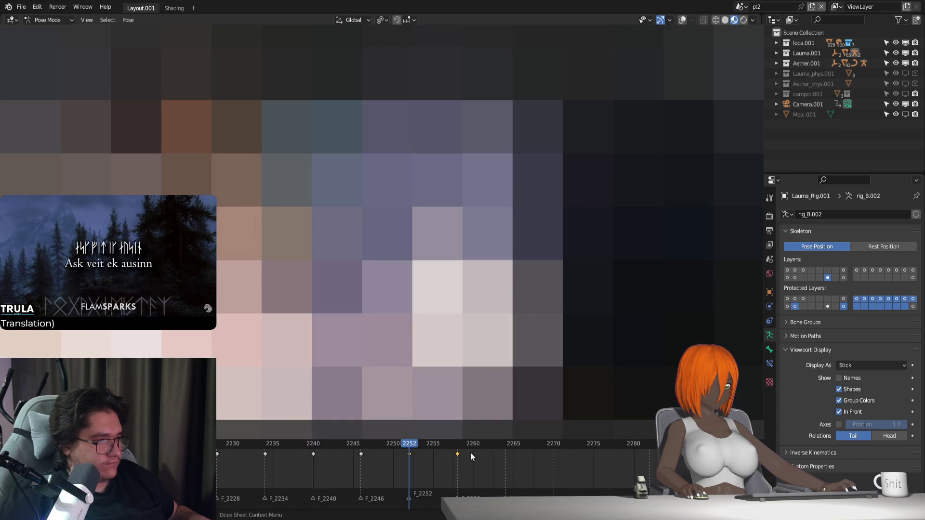
key("space")
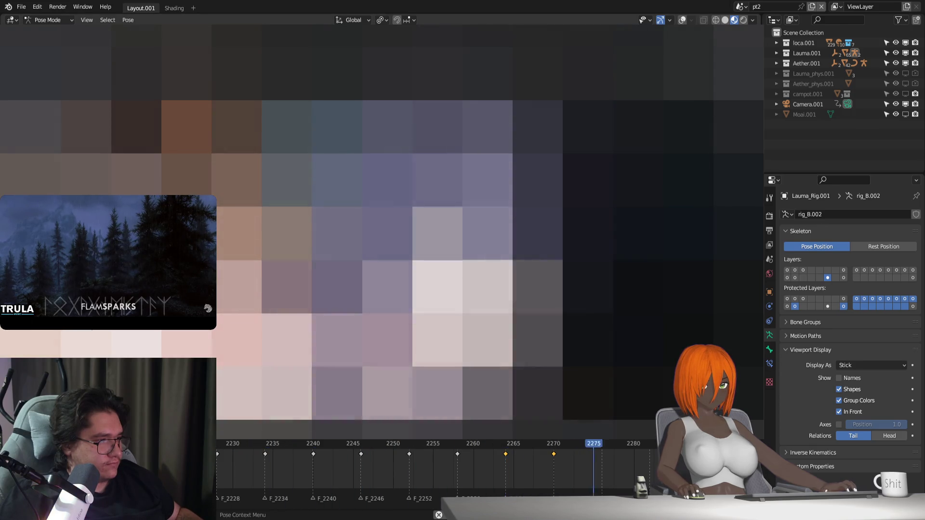
left_click(600, 445)
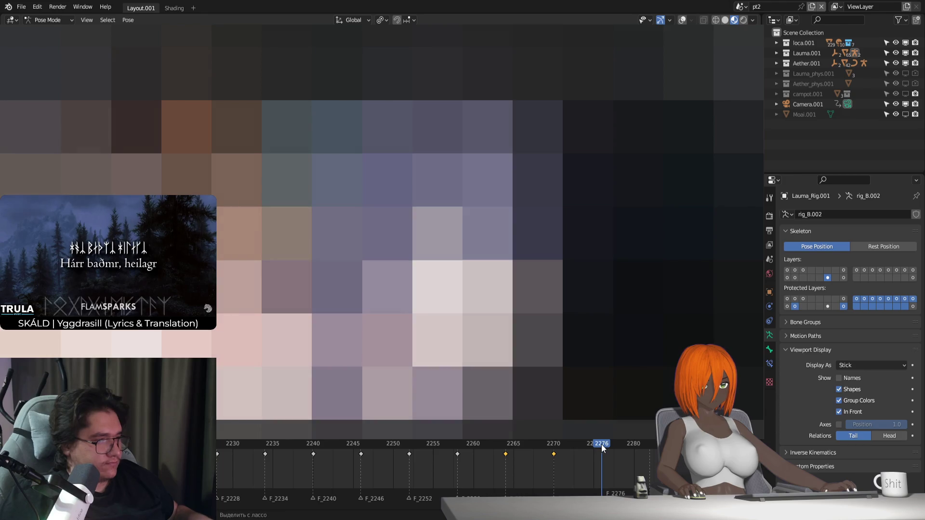
middle_click_drag(602, 444, 398, 445)
Step from frame 2300 to 2324 and key the current pose at frame 2325
left_click(381, 443)
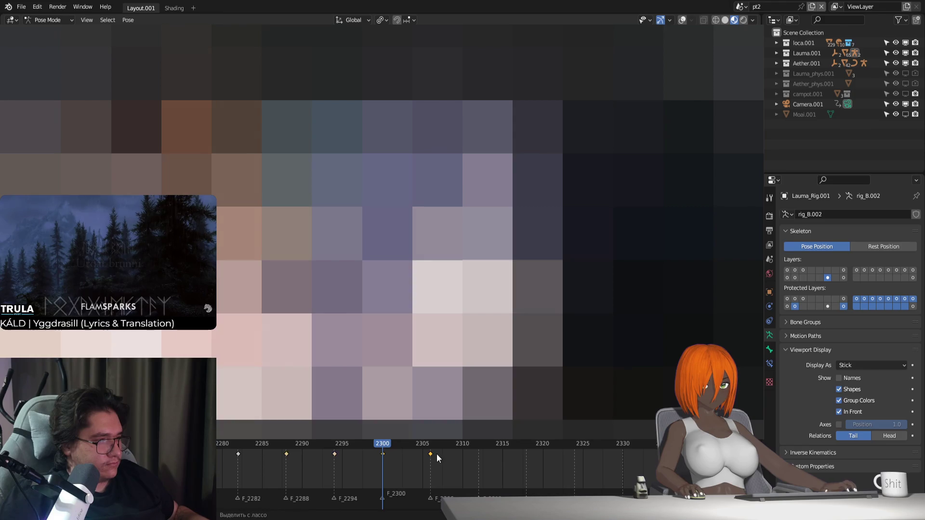
left_click(480, 446)
middle_click_drag(547, 463, 467, 443)
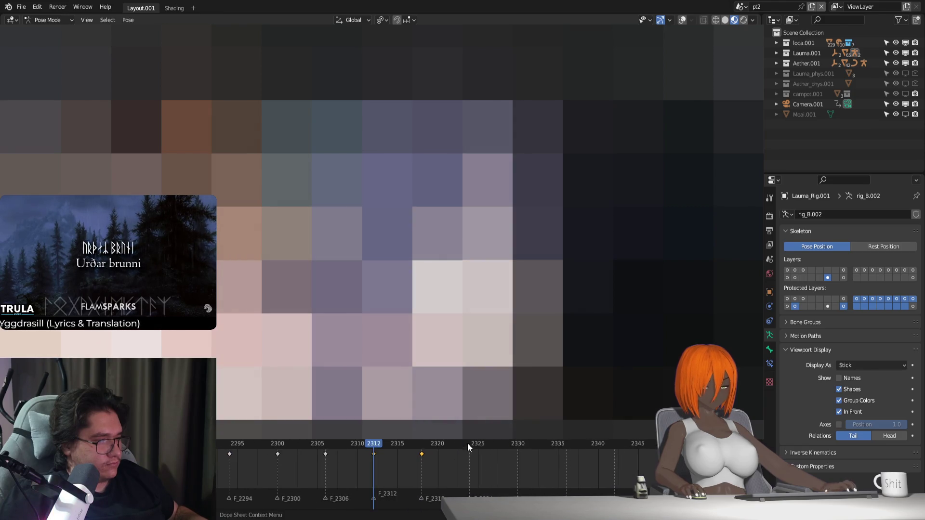
left_click(470, 445)
key("space")
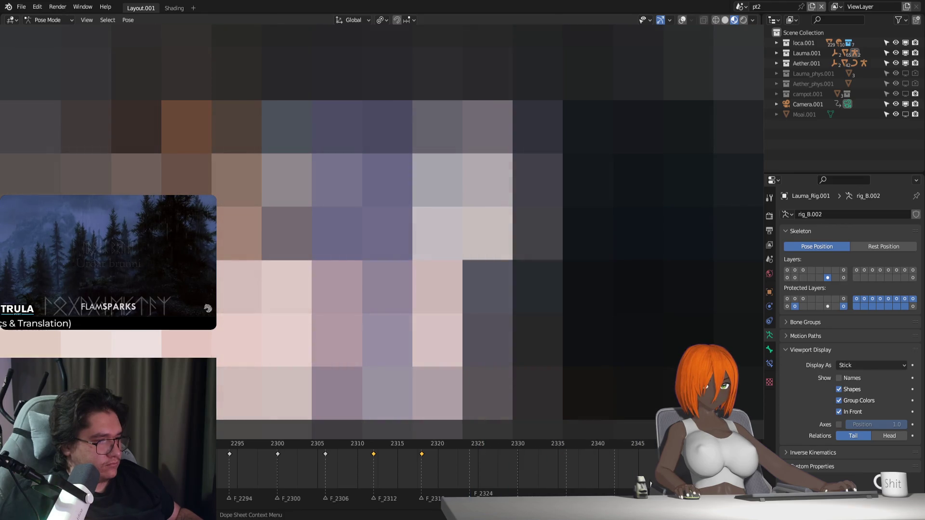
middle_click_drag(480, 454, 346, 451)
mouse_move(341, 444)
left_mouse_down()
mouse_move(287, 448)
mouse_move(340, 455)
left_mouse_up()
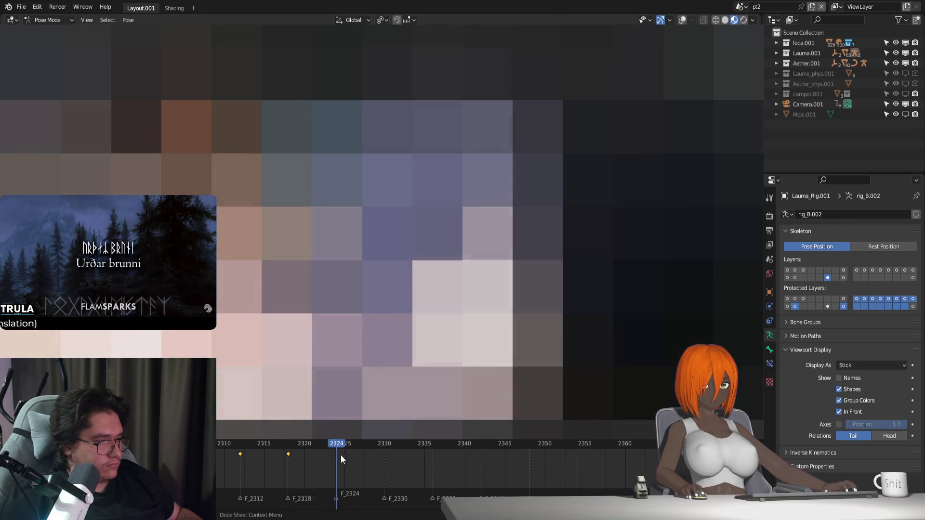
key("i")
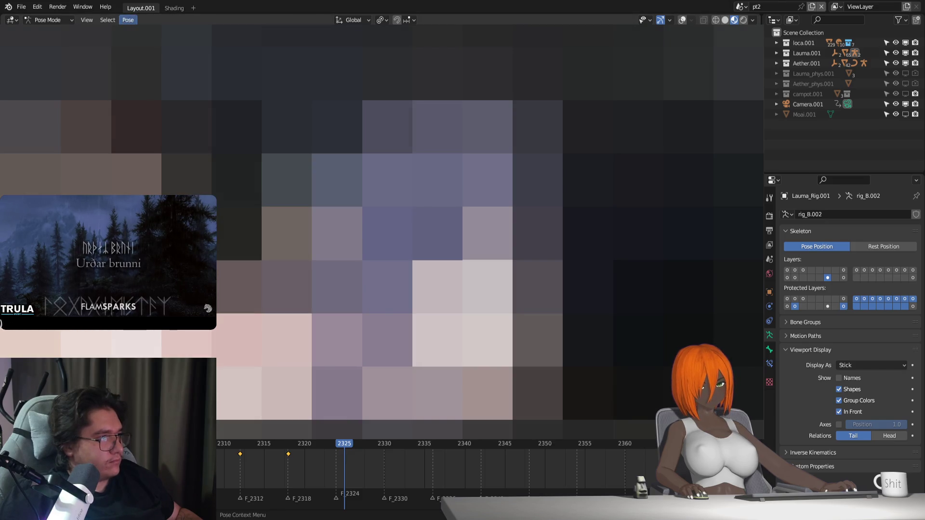
Scrub forward through 2360 and settle on about frame 2353
left_click_drag(234, 445, 320, 445)
left_click_drag(263, 442, 625, 445)
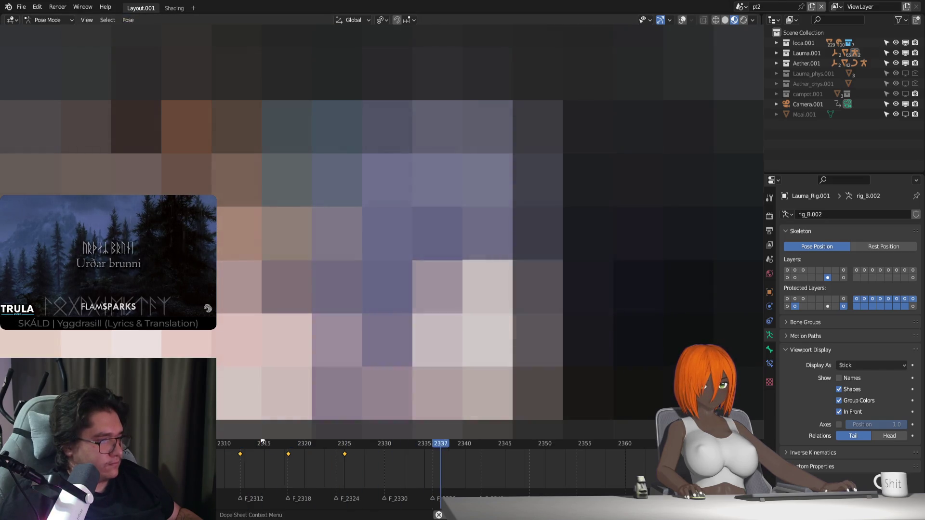
middle_click_drag(598, 472, 379, 463)
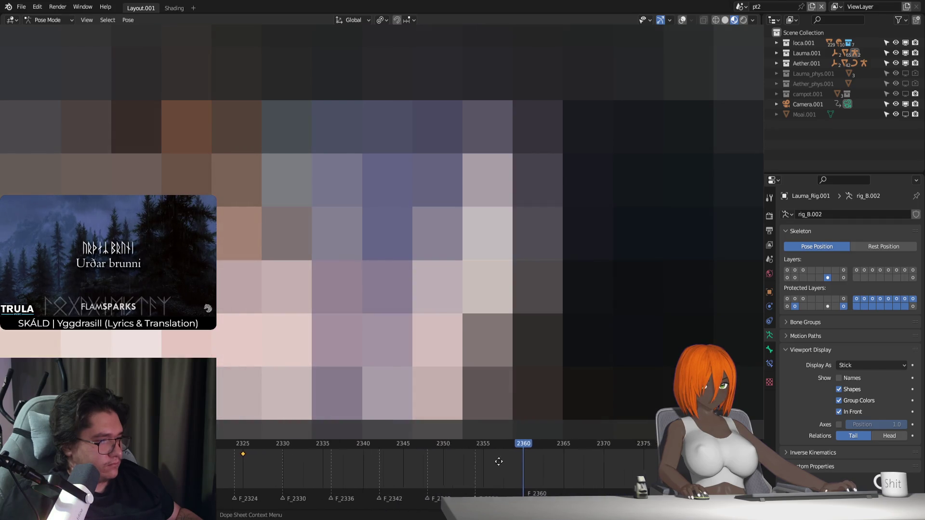
left_click(310, 444)
left_click_drag(315, 442, 359, 457)
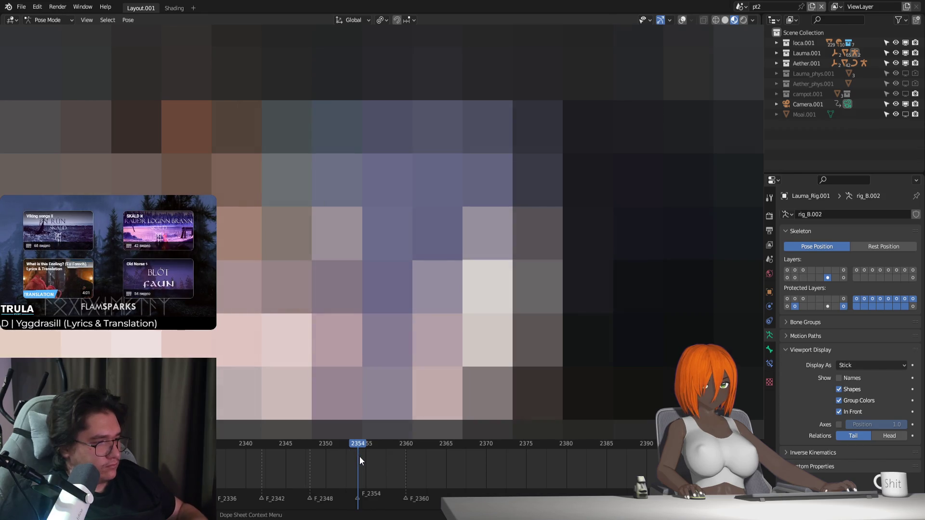
Key the pose at frame 2354, then start moving a bone along Z at 2365
key("i")
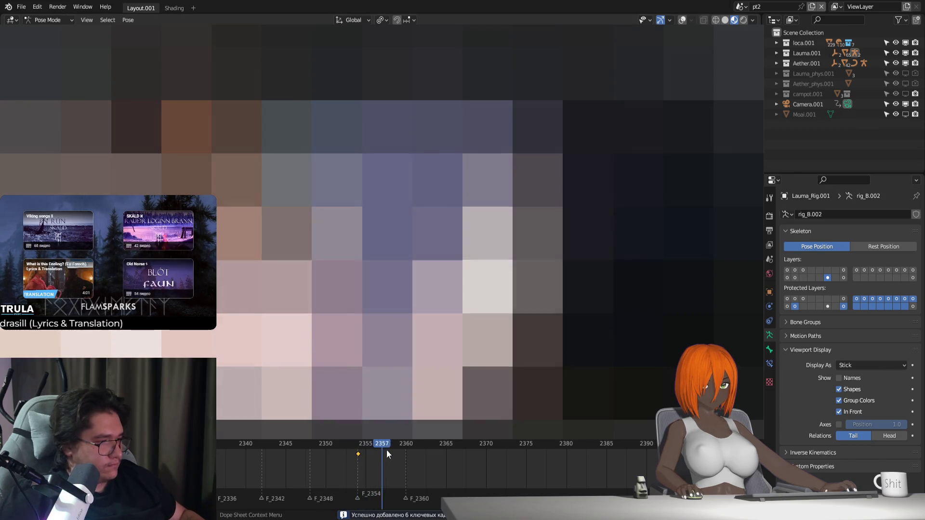
left_click_drag(355, 445, 444, 456)
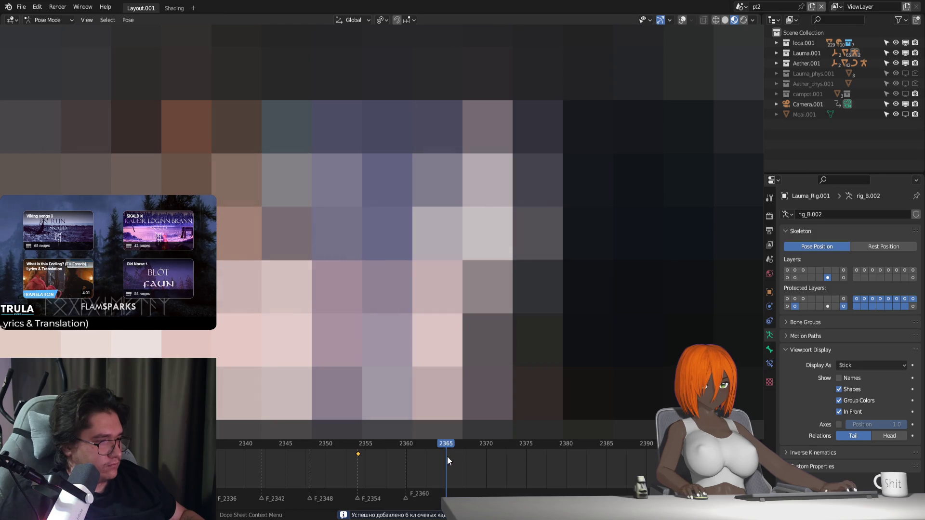
key("g")
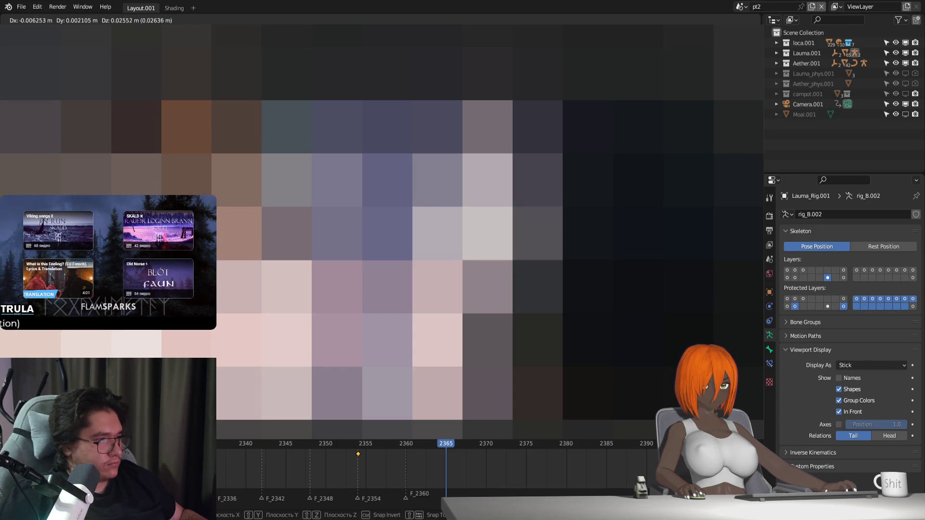
key("z")
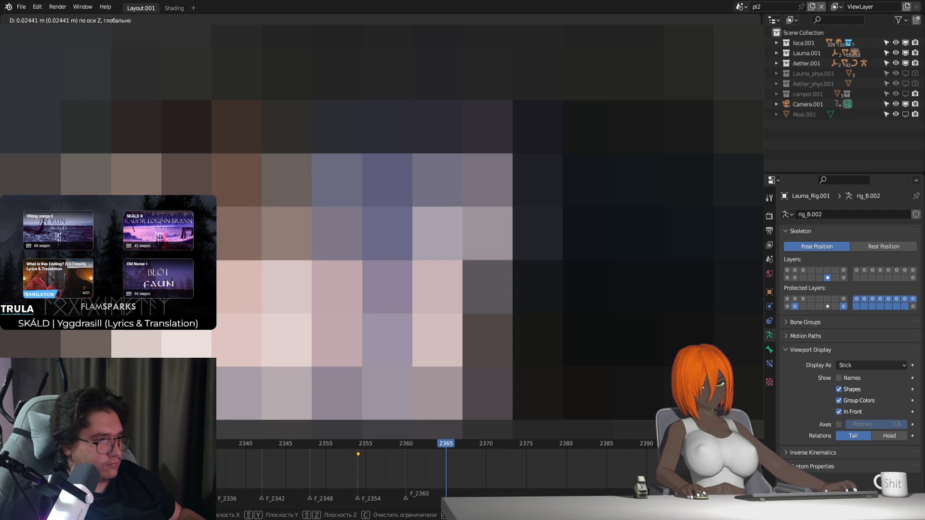
Confirm the vertical move, key it at frame 2365 and scrub 2357–2362
key("Return")
left_click(366, 443)
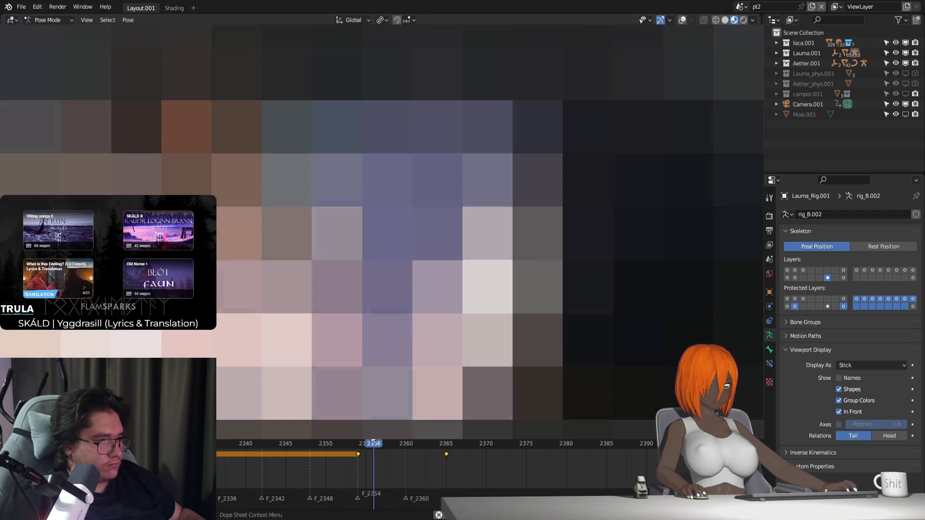
key("space")
mouse_move(331, 442)
left_mouse_down()
mouse_move(594, 474)
mouse_move(593, 456)
mouse_move(554, 456)
left_mouse_up()
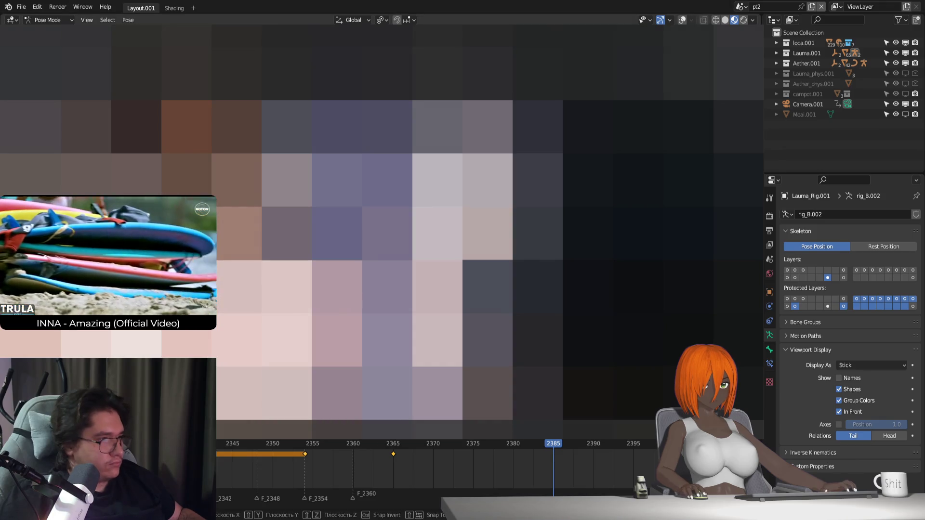
Adjust the bone vertically and key frame 2385, then lift the head bone near frame 2388
key("g")
key("z")
key("Return")
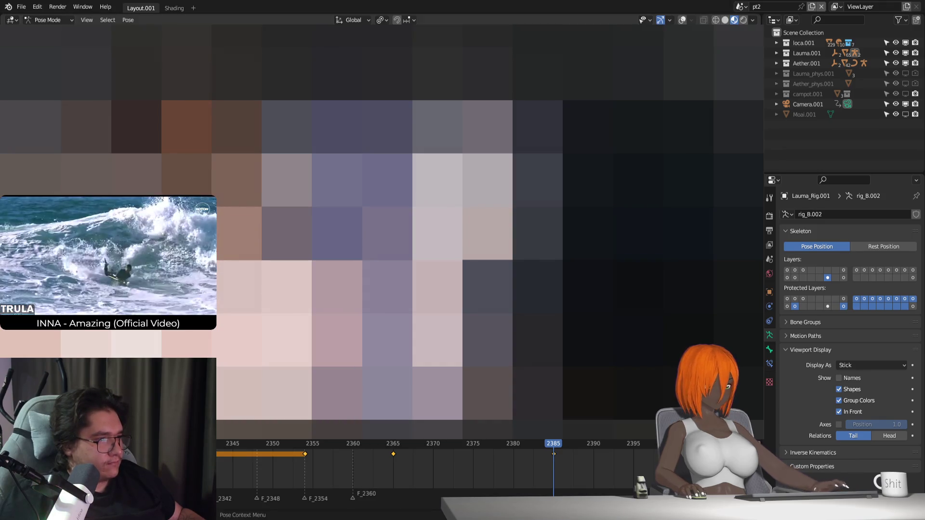
left_click_drag(347, 448, 546, 446)
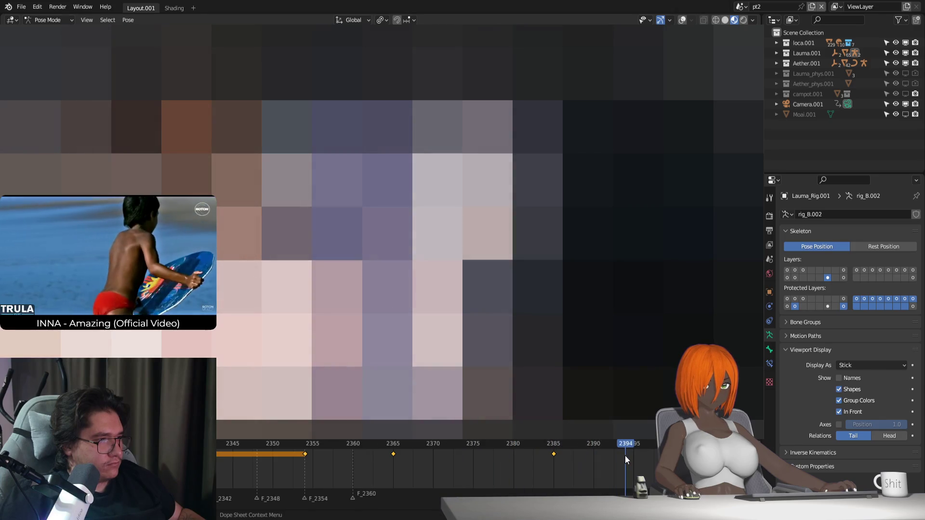
mouse_move(625, 455)
left_mouse_down()
mouse_move(583, 452)
mouse_move(636, 468)
left_mouse_up()
key("g")
key("z")
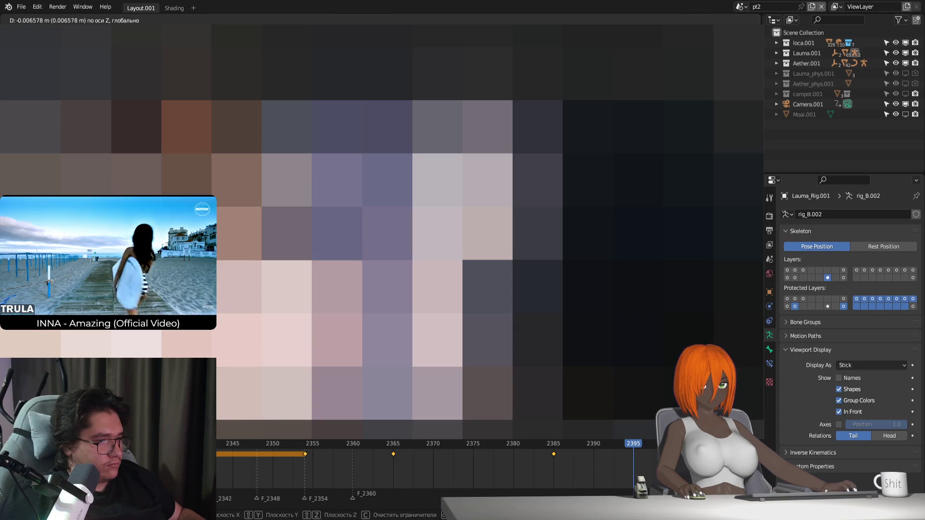
left_click(534, 445)
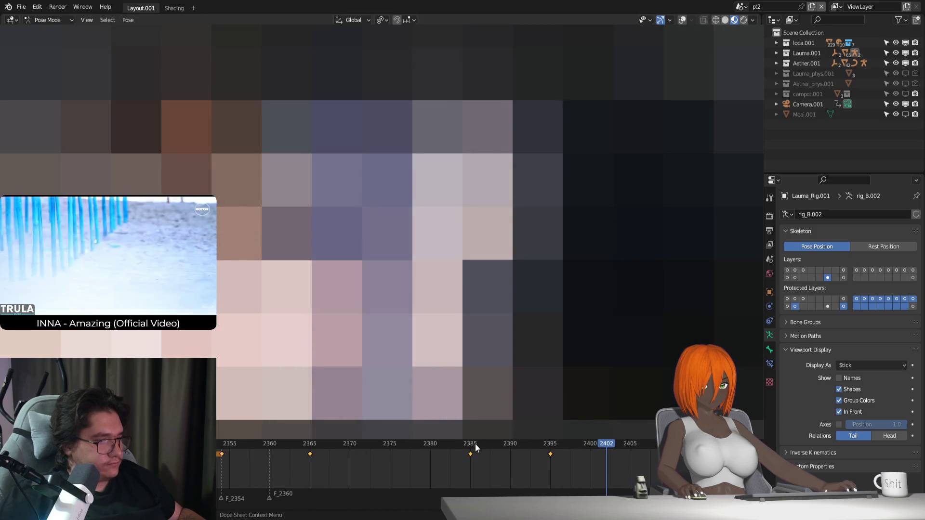
Key the pose at 2390, then adjust the bone vertically and key it at 2395
left_click(475, 448)
key("Up")
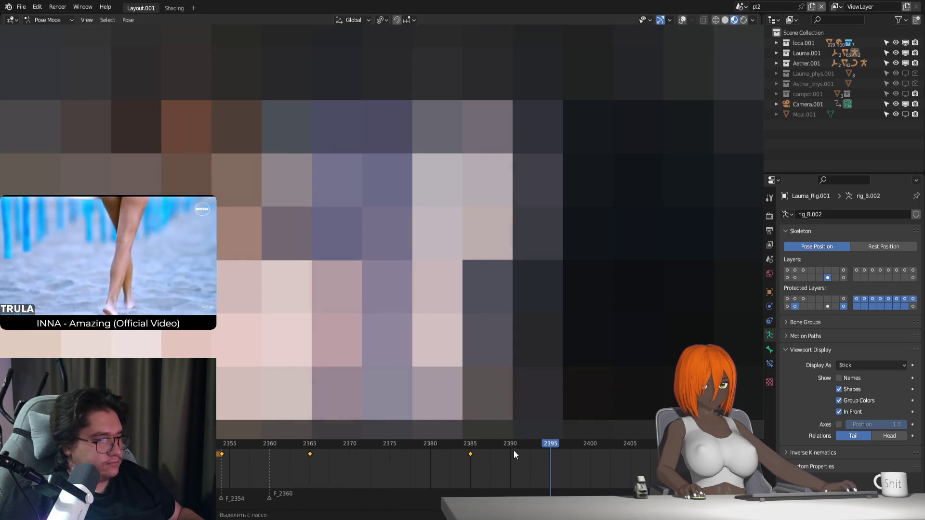
left_click(510, 465)
key("i")
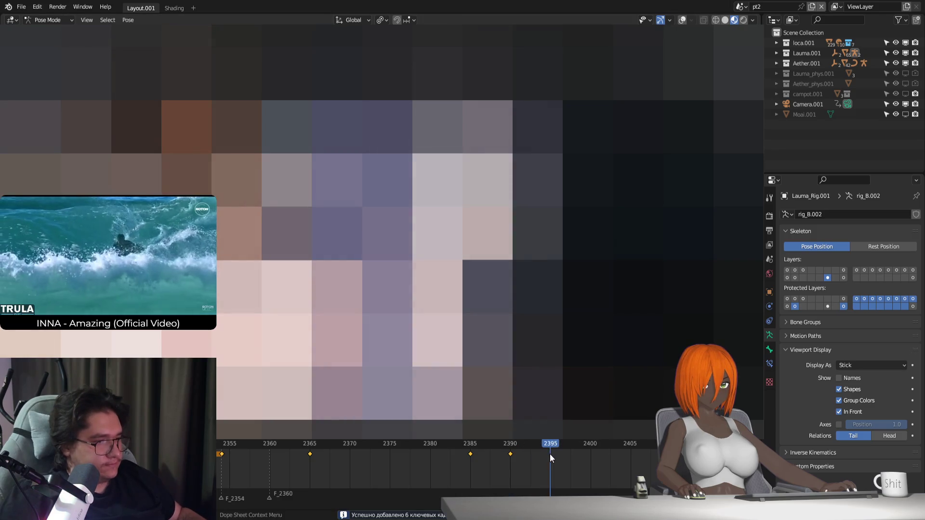
key("g")
key("z")
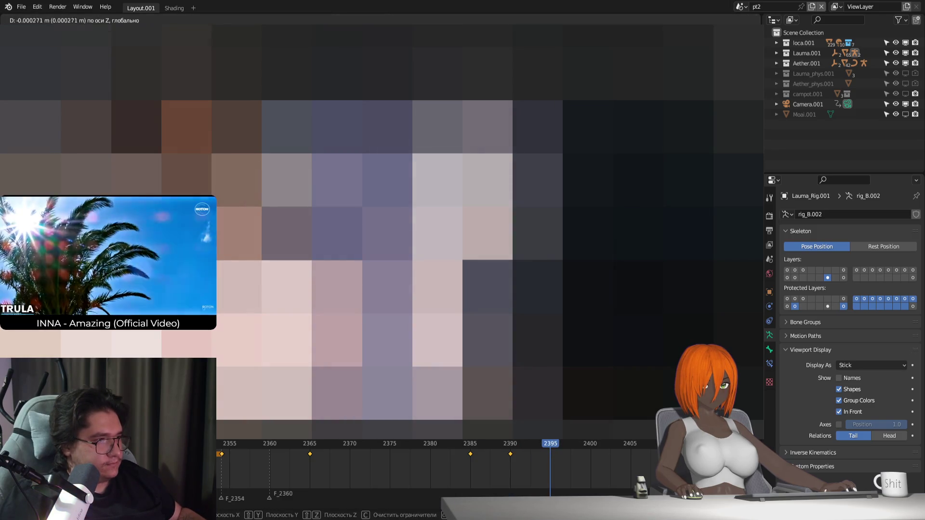
key("Return")
key("i")
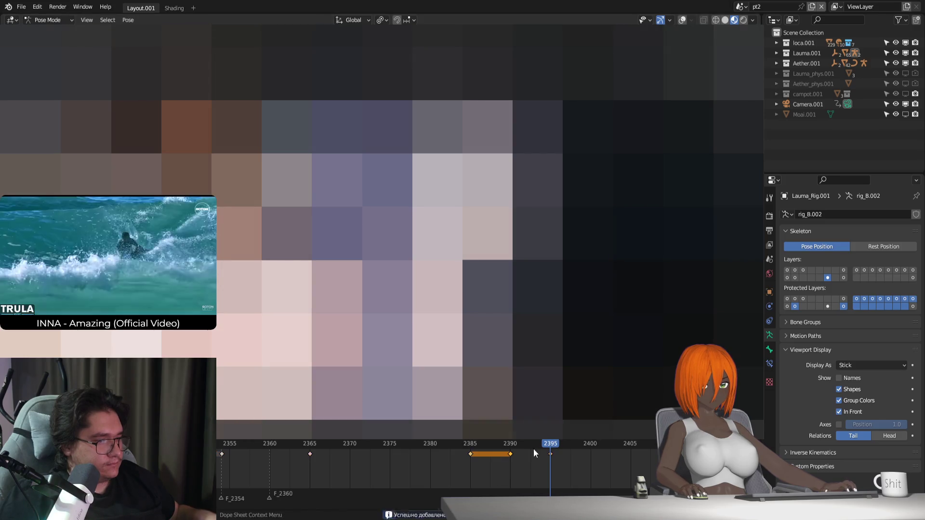
Slide the later keyframe from 2400 to 2405 and play back the result
left_click(563, 446)
left_click_drag(553, 453, 589, 460)
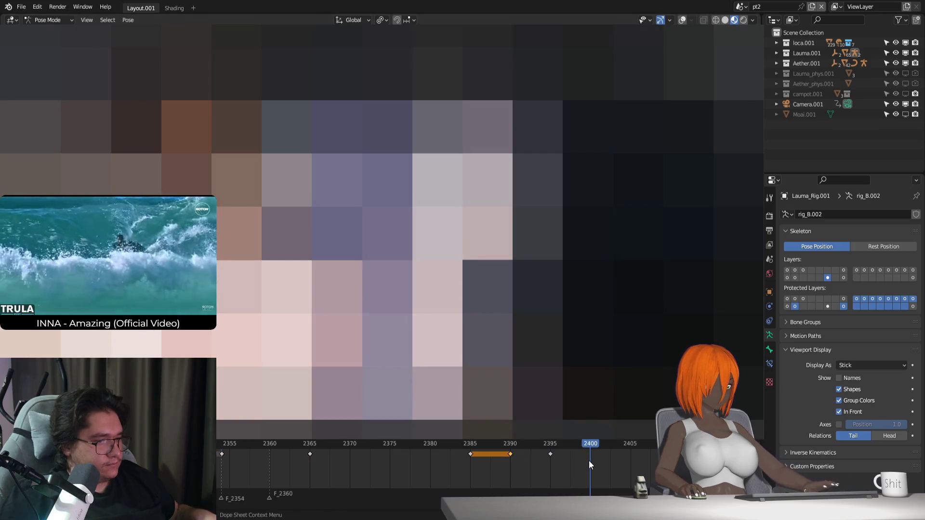
left_click(503, 443)
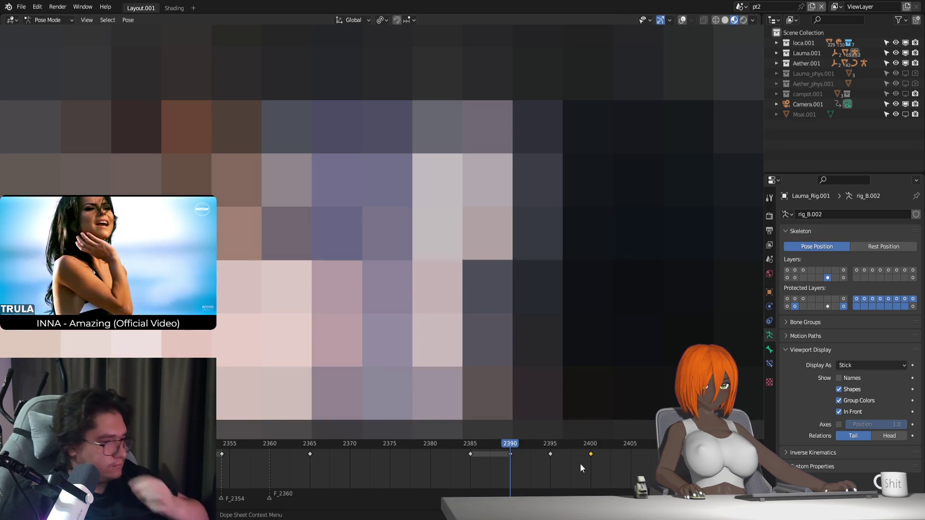
left_click_drag(599, 453, 640, 453)
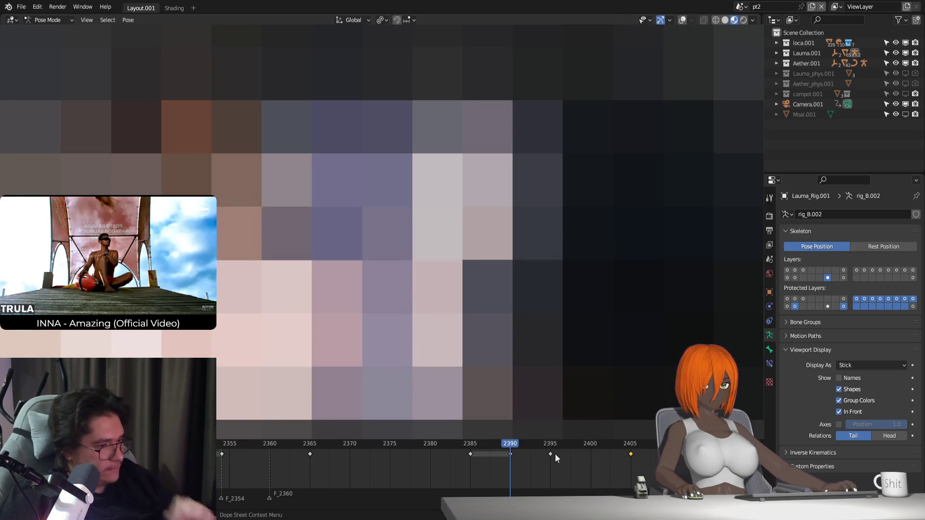
left_click(521, 445)
key("space")
left_click(468, 442)
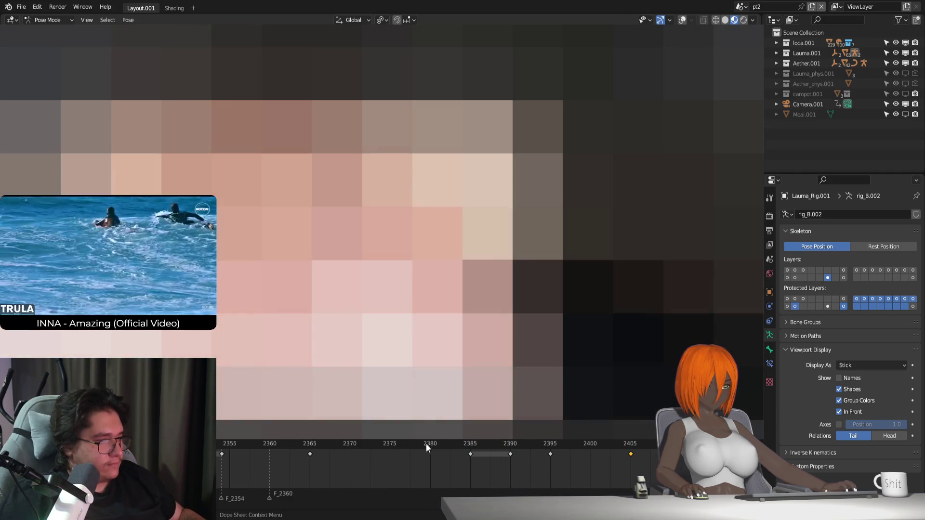
left_click_drag(467, 444, 357, 443)
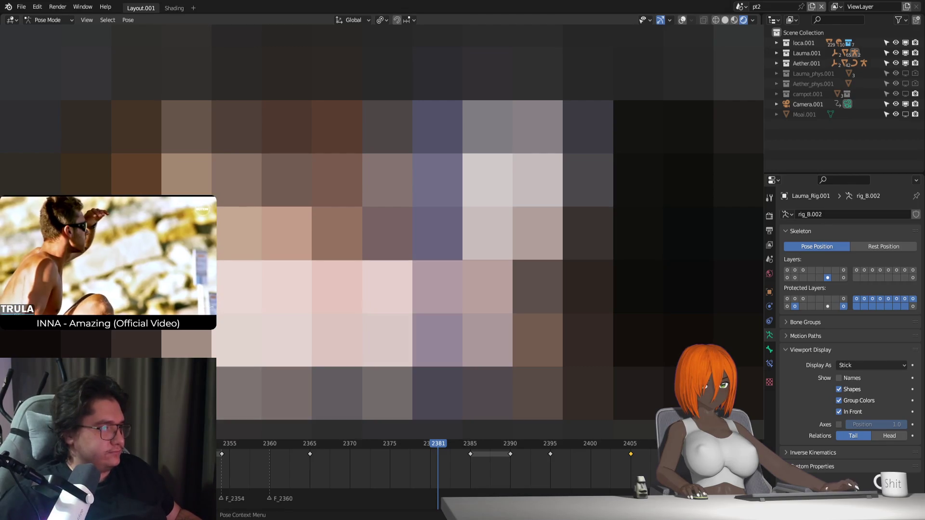
left_click_drag(222, 443, 262, 444)
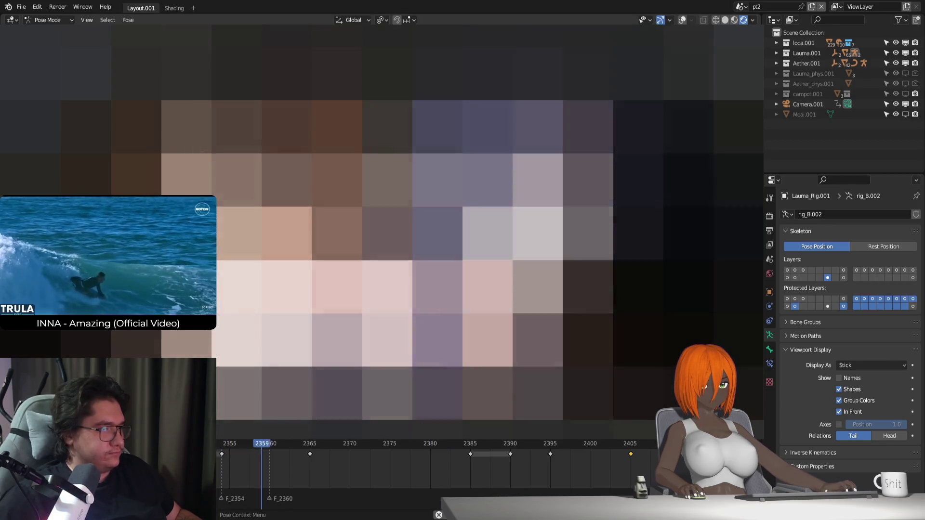
key("space")
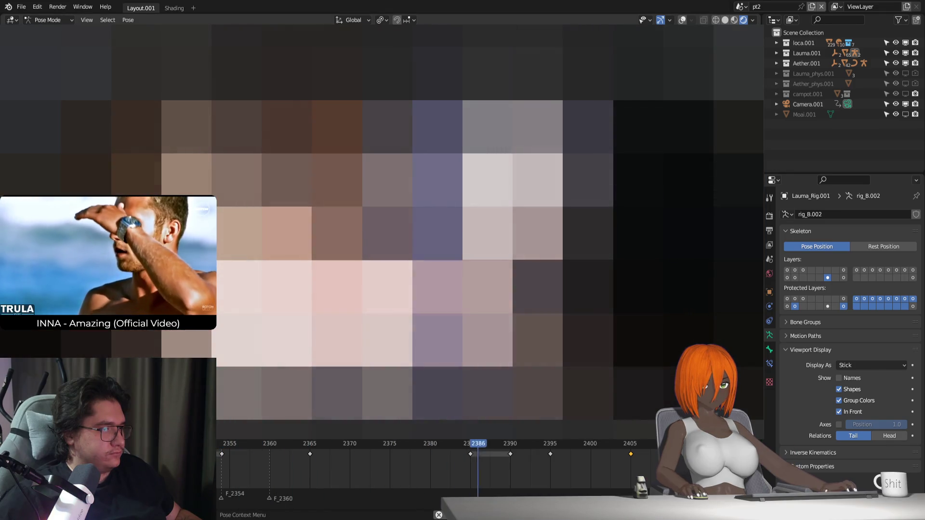
key("Escape")
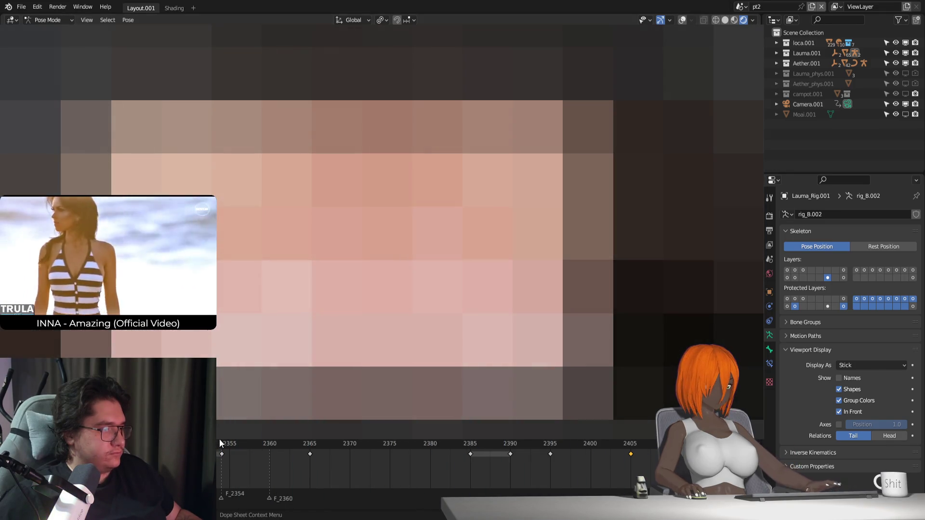
left_click(236, 441)
key("space")
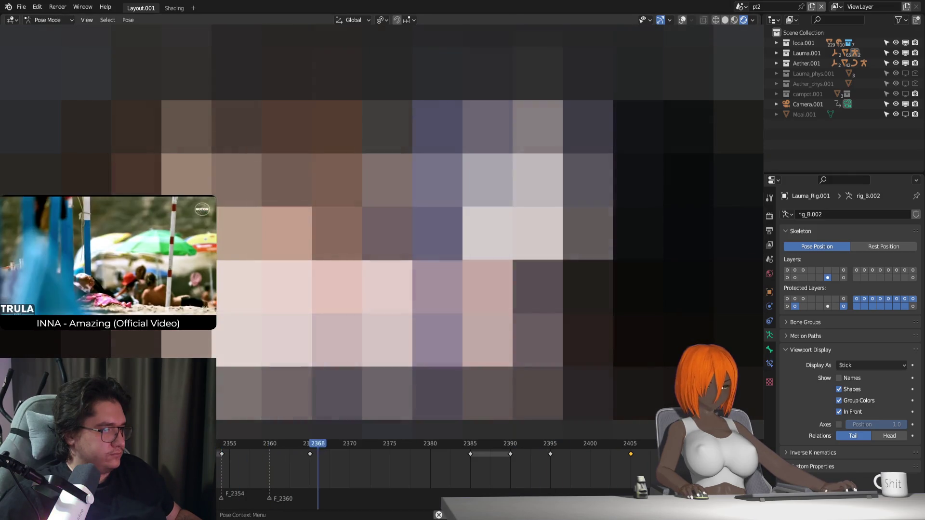
key("Escape")
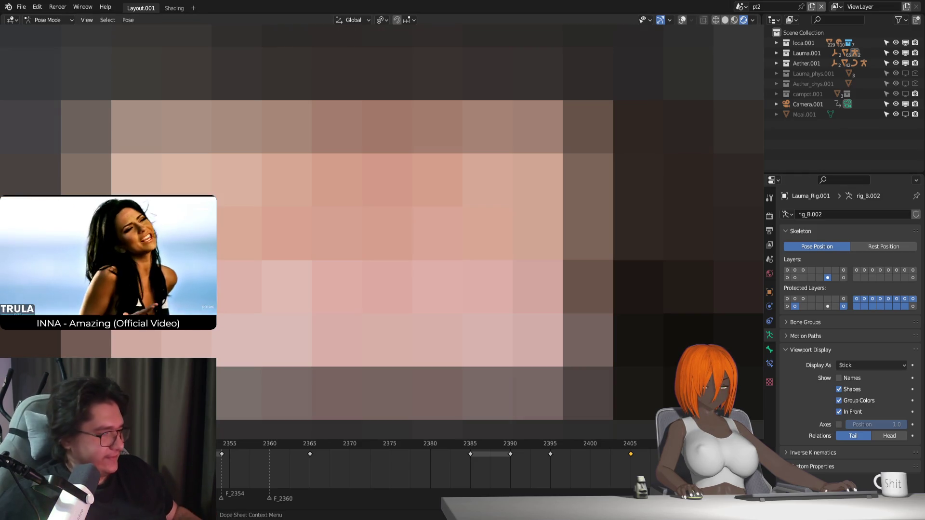
scroll(375, 472, "up", 3, "ctrl")
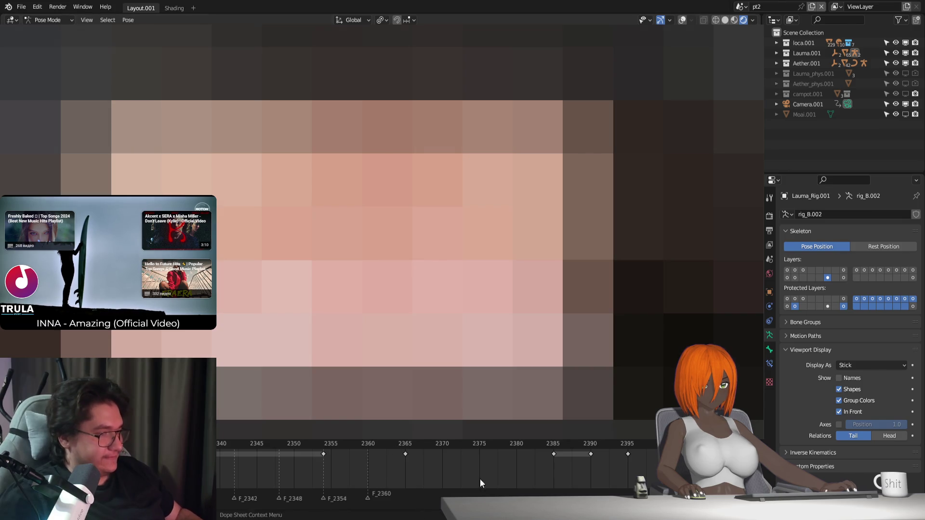
middle_click_drag(293, 477, 371, 482)
scroll(370, 481, "down", 2)
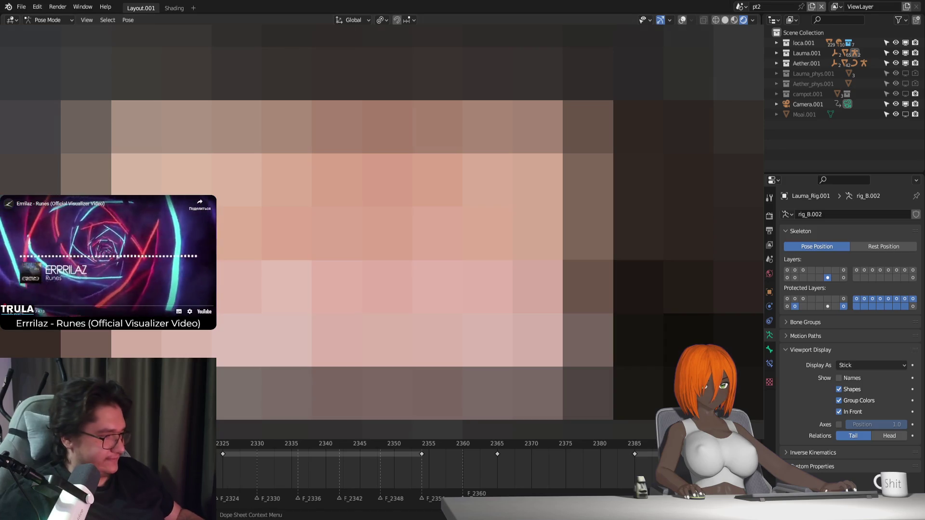
scroll(434, 477, "up", 3, "ctrl")
Check the pose at frame 2314, then play the animation from frame 1140 twice
left_click(321, 443)
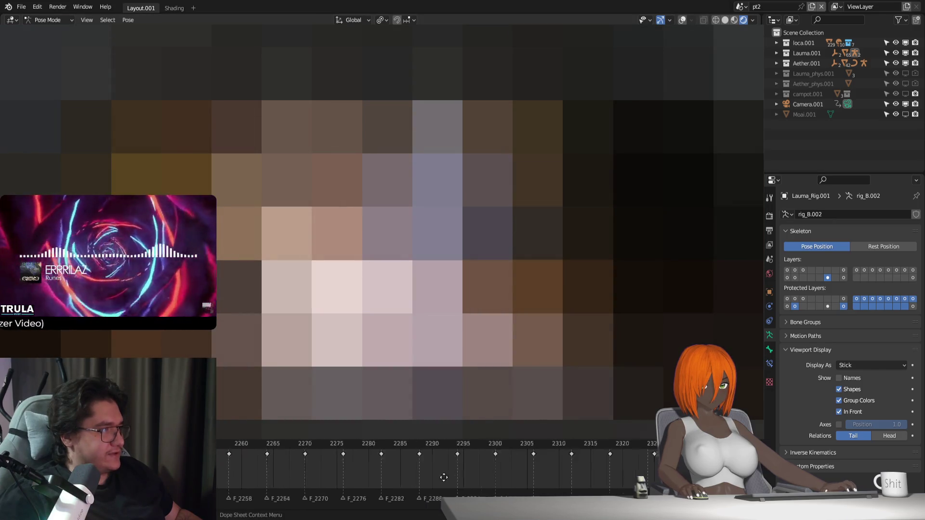
key("KP_Decimal")
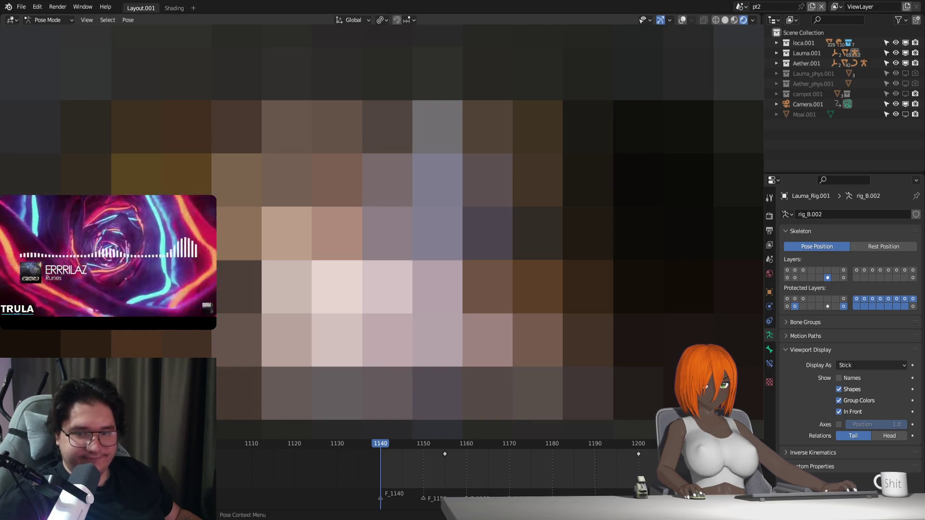
key("space")
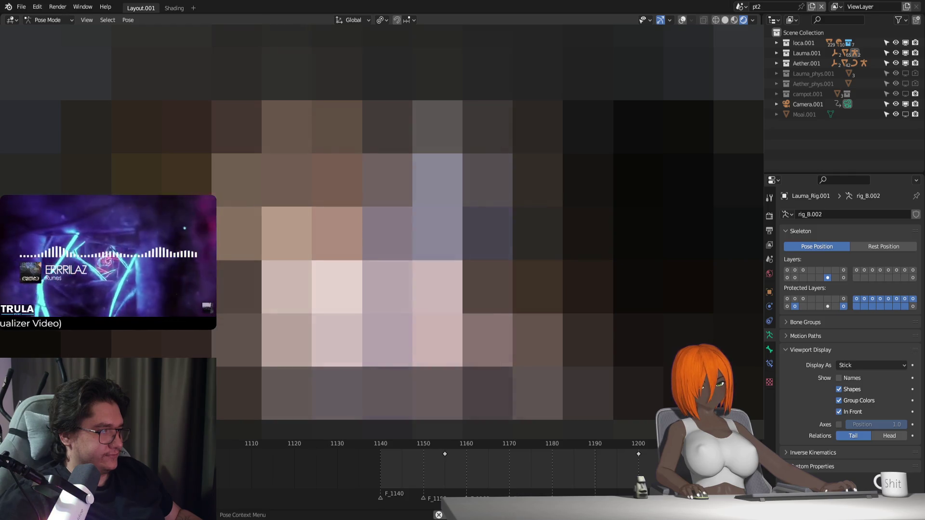
left_click(379, 443)
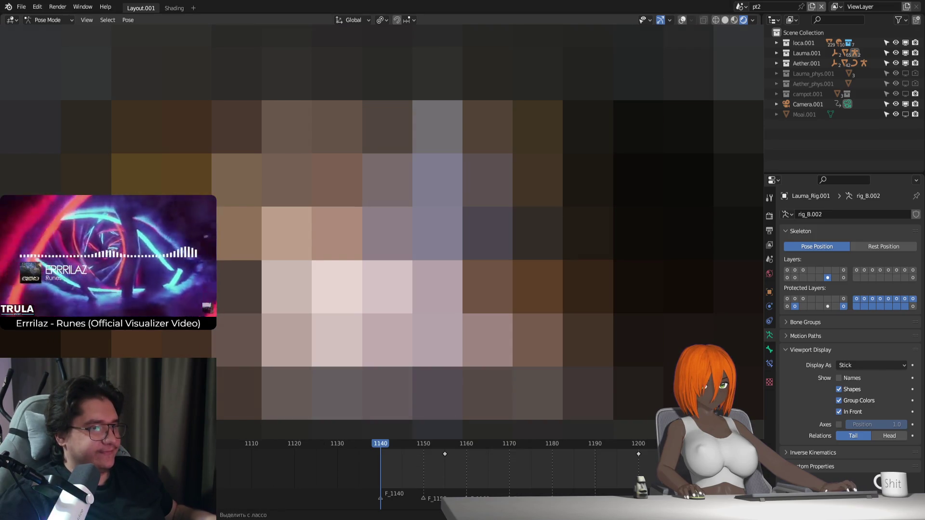
key("space")
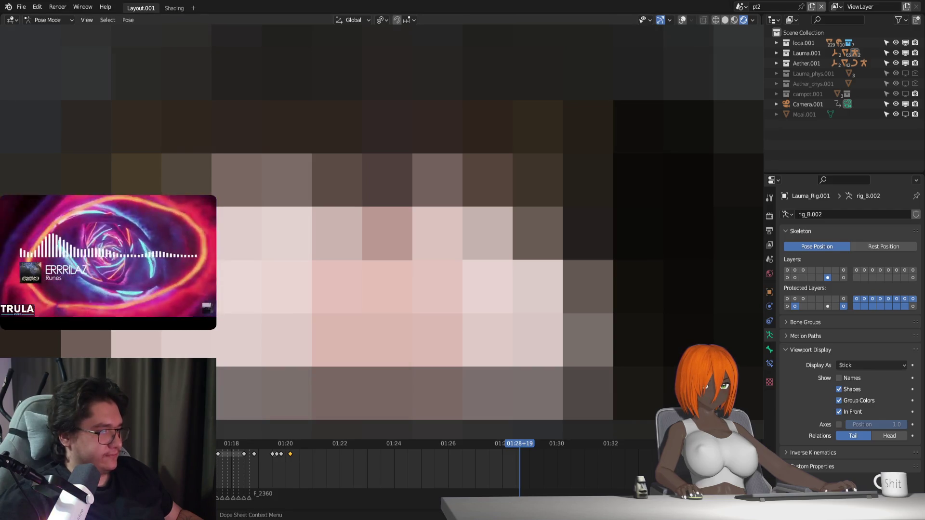
Stop playback, scroll to the later keys and show frame numbers instead of timecode
key("shift+Left")
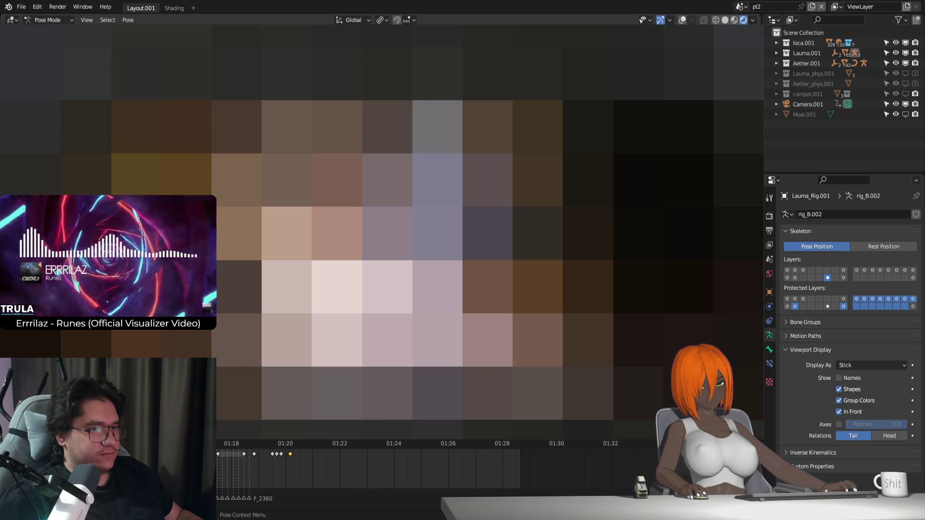
scroll(487, 478, "down", 3)
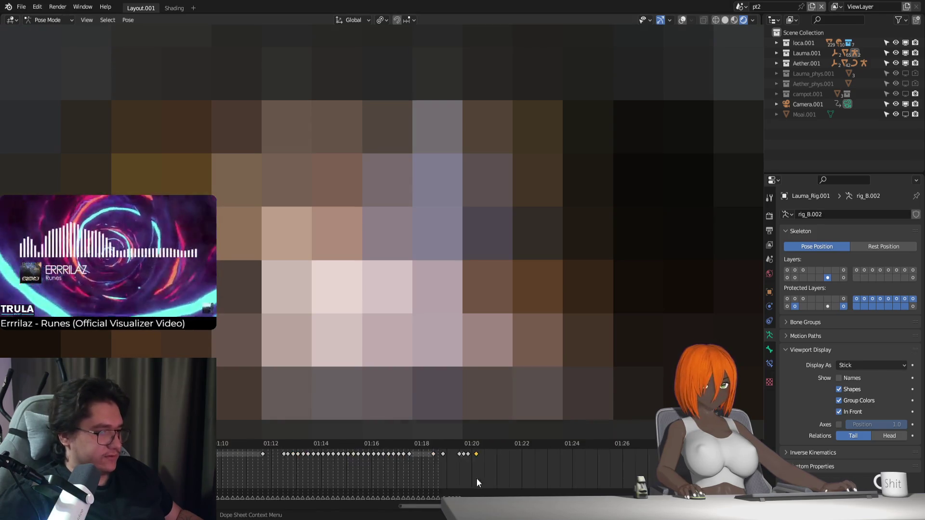
left_click_drag(341, 466, 411, 480)
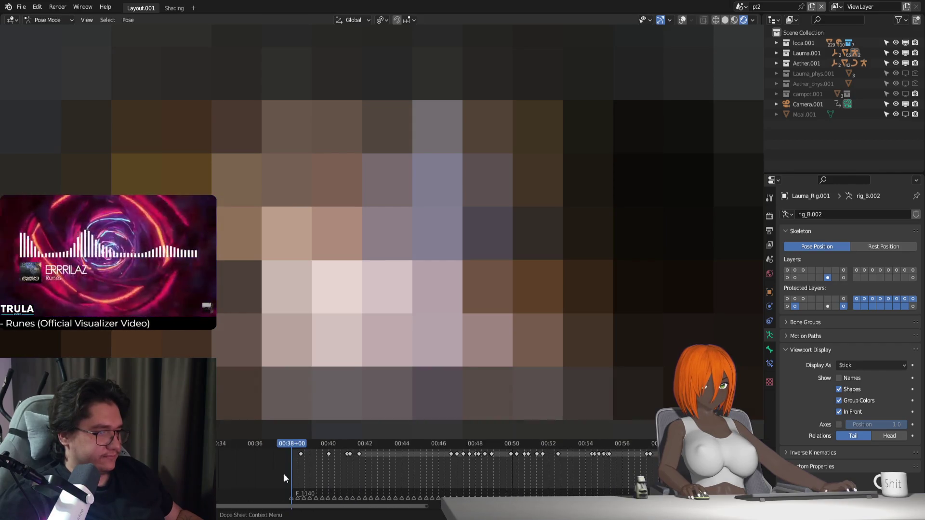
scroll(411, 477, "up", 2)
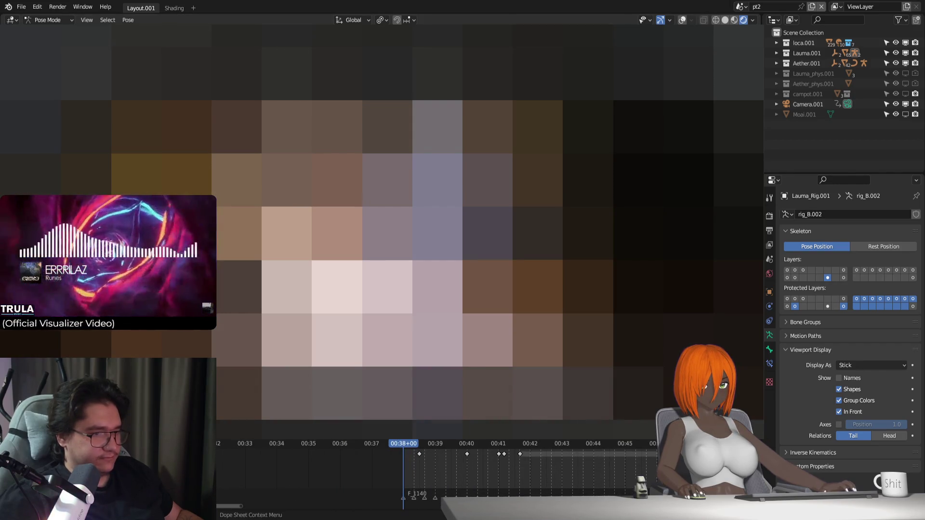
scroll(497, 474, "up", 1)
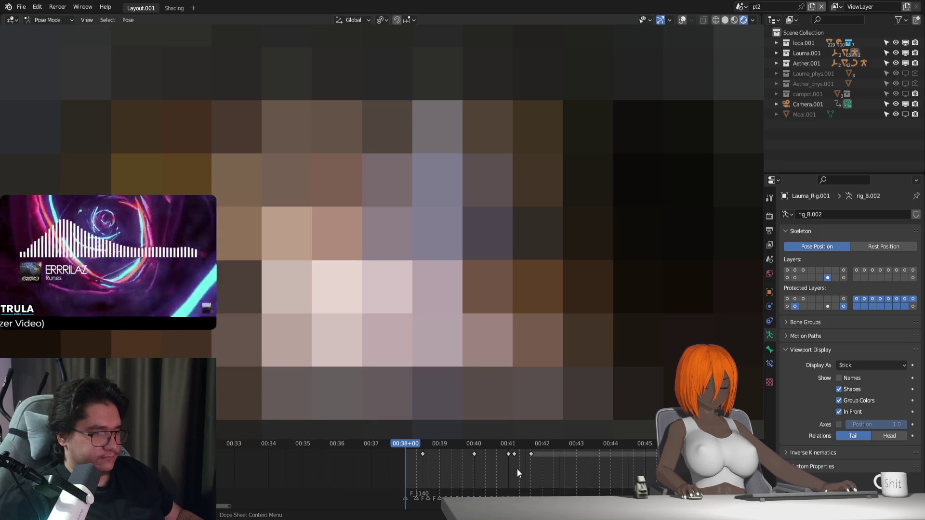
mouse_move(576, 474)
middle_mouse_down()
mouse_move(251, 468)
mouse_move(274, 465)
middle_mouse_up()
left_click(513, 447)
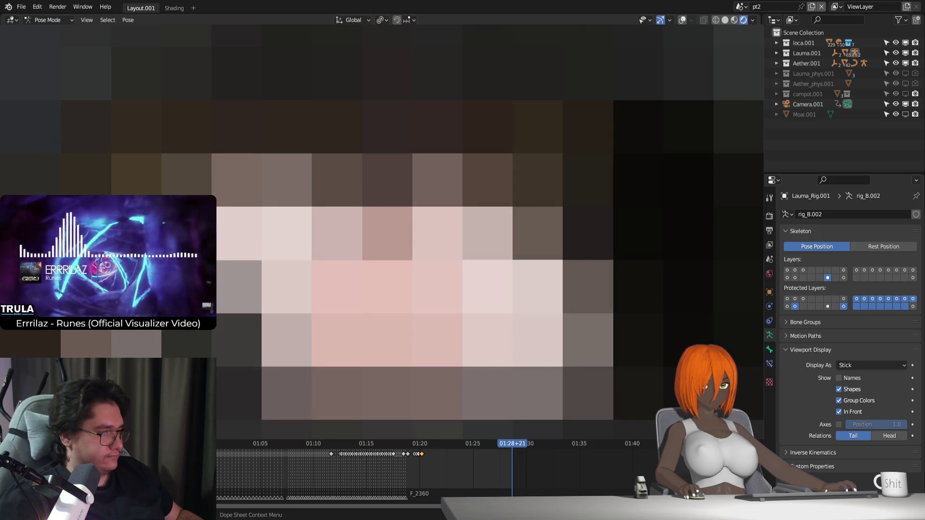
key("ctrl+t")
scroll(493, 474, "up", 1)
scroll(492, 474, "up", 1)
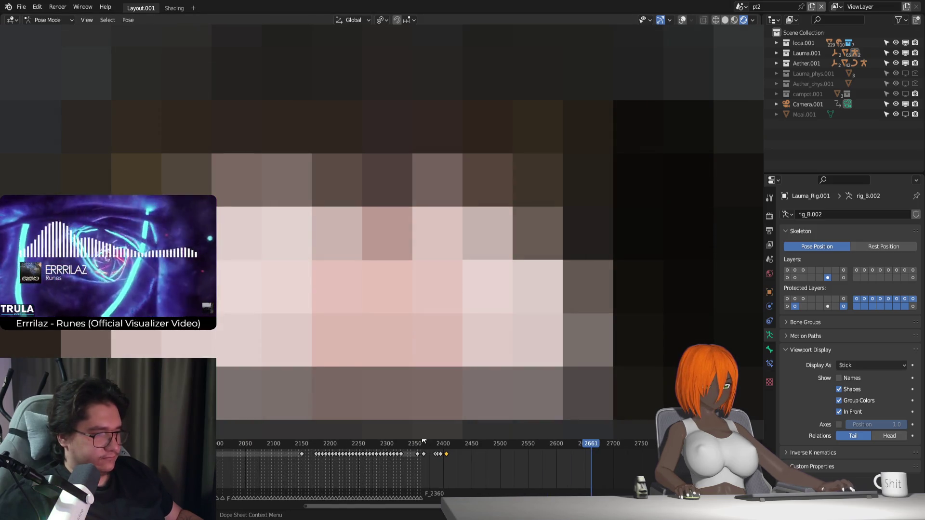
Add a marker at frame 2660, then return to frame 1040
key("Left")
key("m")
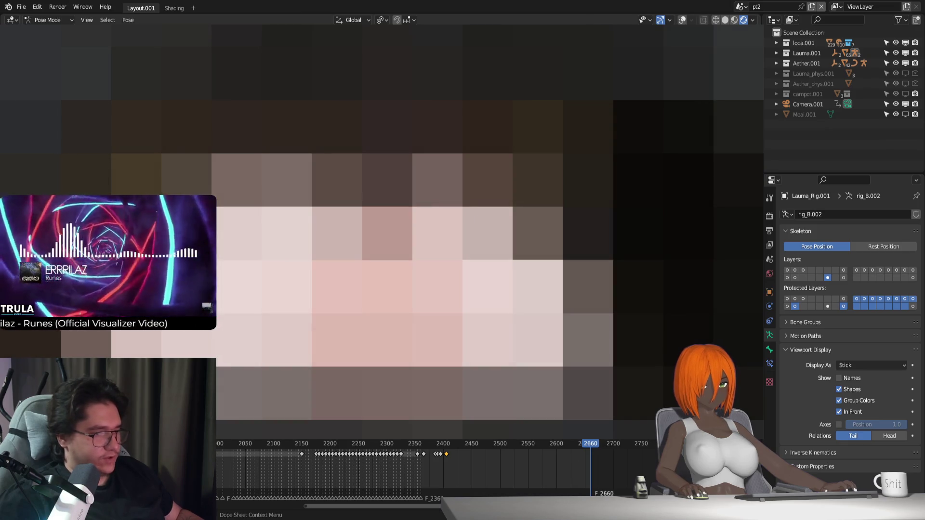
key("shift+Left")
scroll(495, 477, "down", 2)
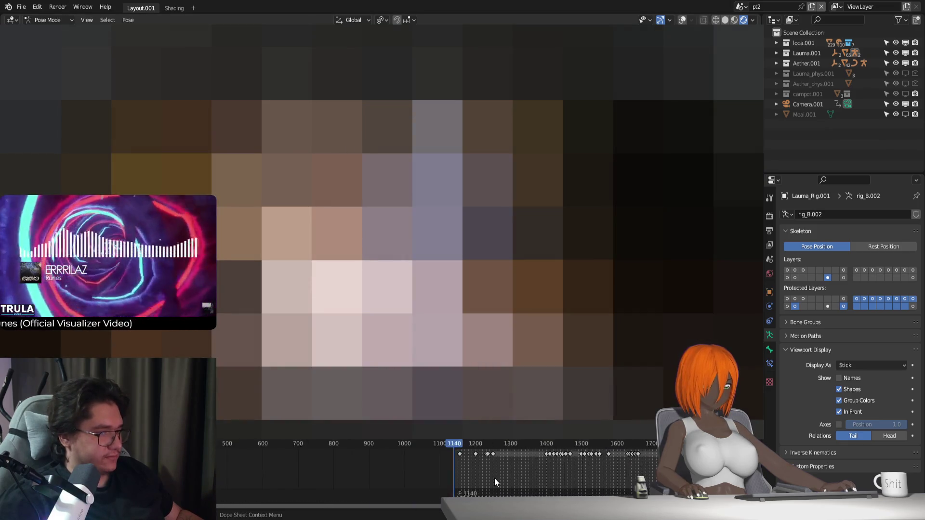
scroll(494, 478, "up", 2)
scroll(435, 473, "up", 2)
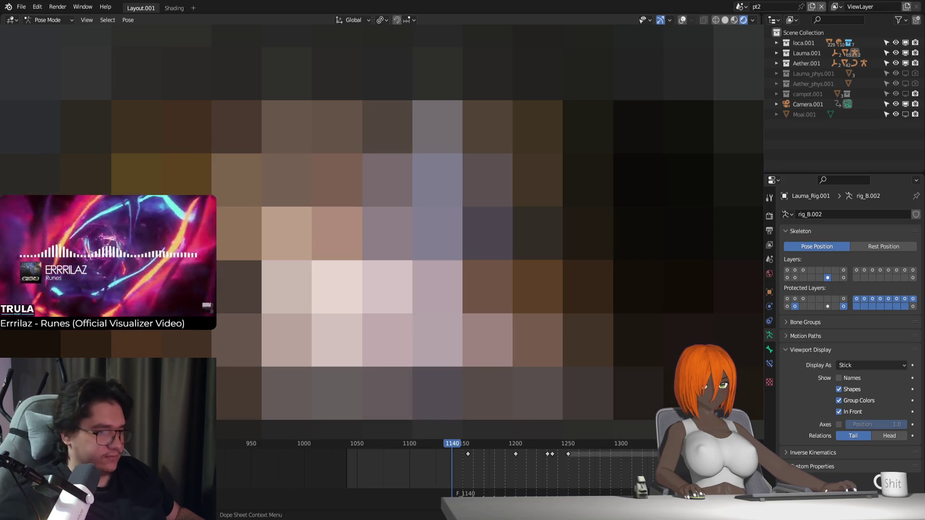
left_click(346, 443)
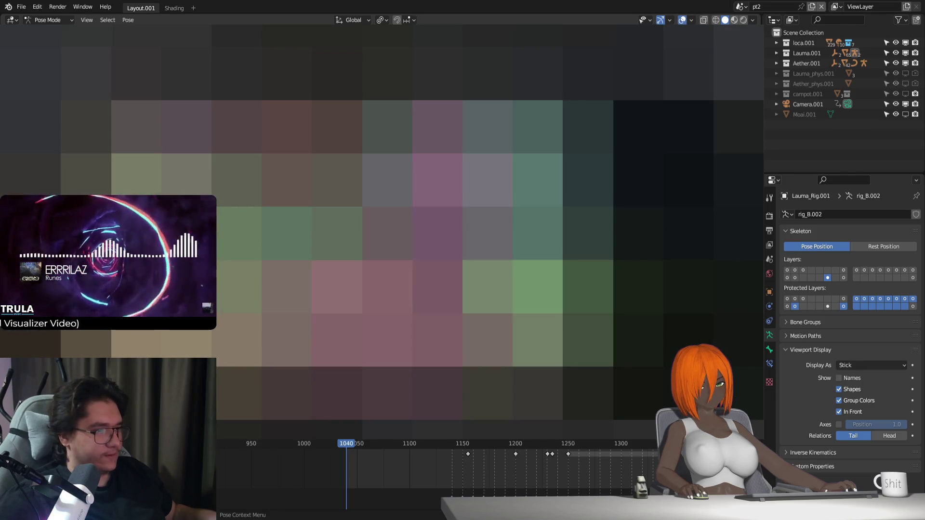
Show the rig's first bone layer and enable Lauma_Body.007 under Lauma_phys.001, then resume posing
key("ctrl+Tab")
left_click(788, 277)
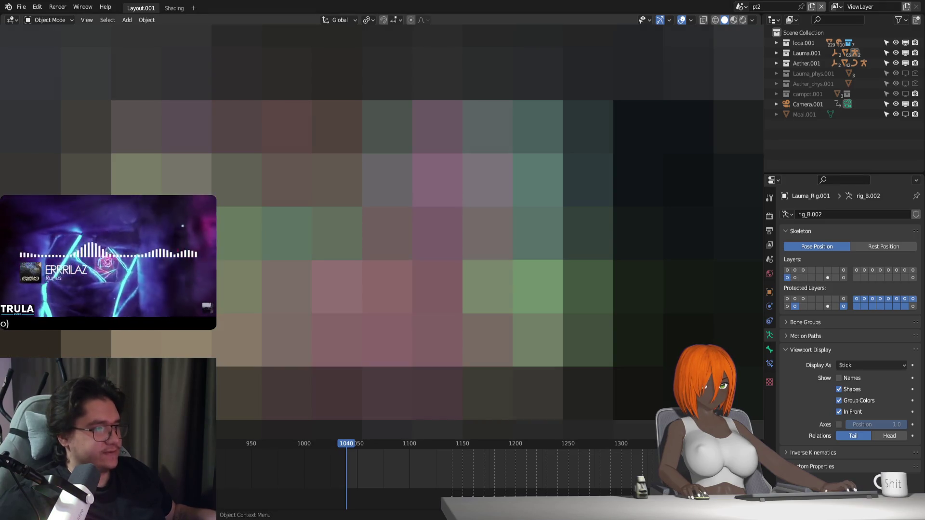
left_click(779, 73)
left_click(906, 74)
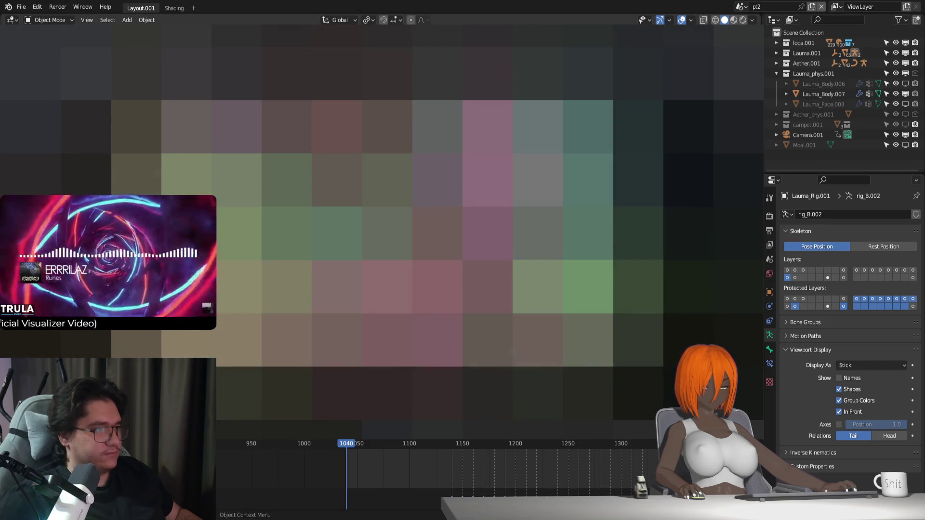
key("ctrl+Tab")
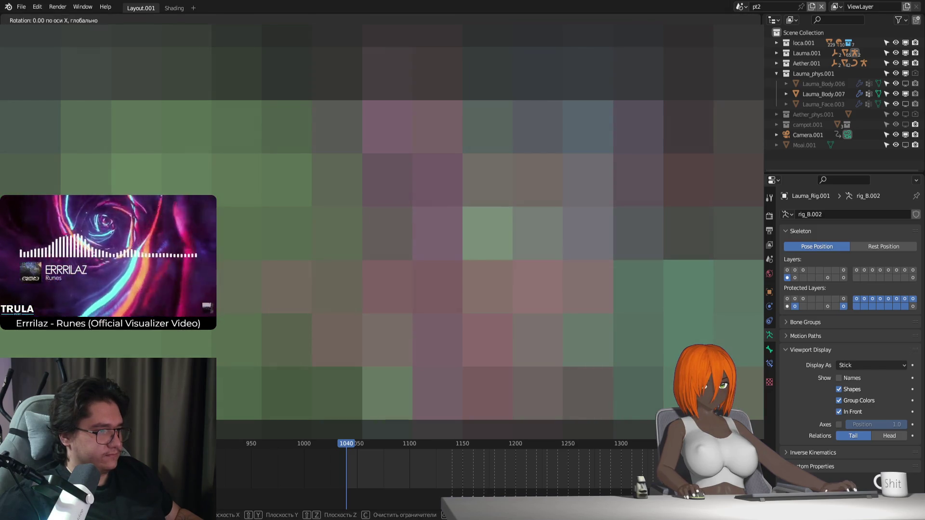
Rotate the bone about 34° around global Y at frame 1040 and play the animation
key("r")
key("y")
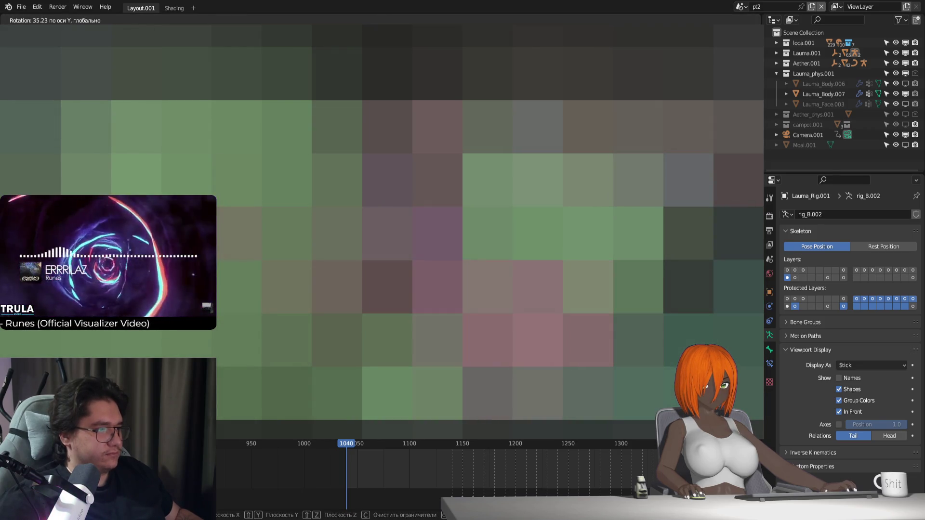
key("Return")
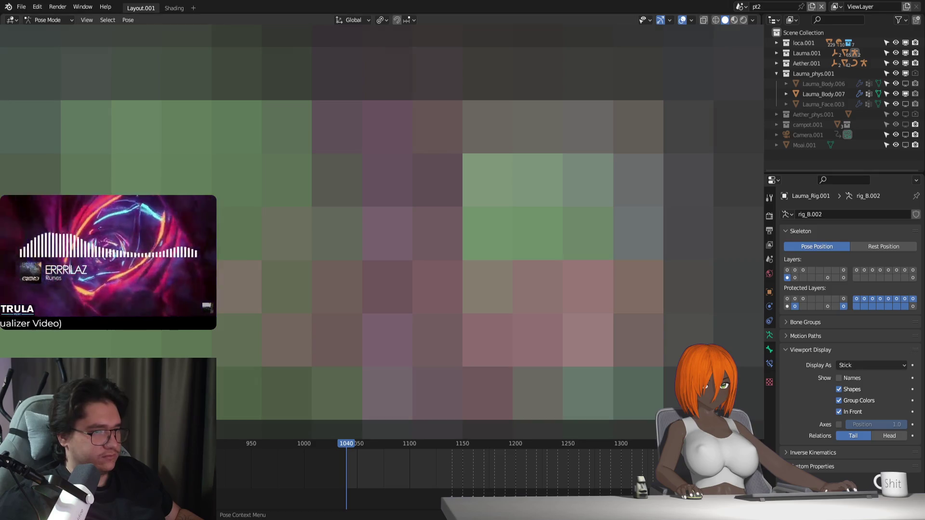
key("space")
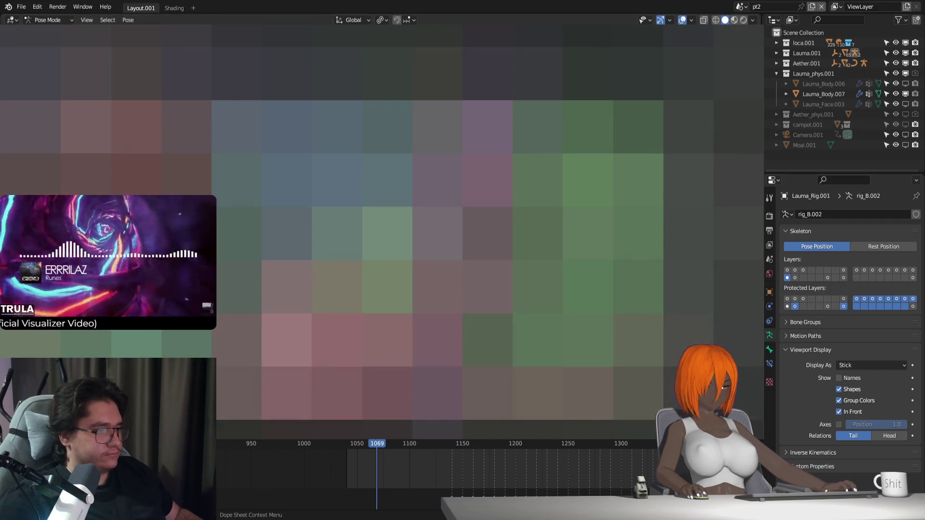
Back at frame 1040, rotate the bone roughly 44° around its local Z axis after abandoning X attempts
key("shift+Left")
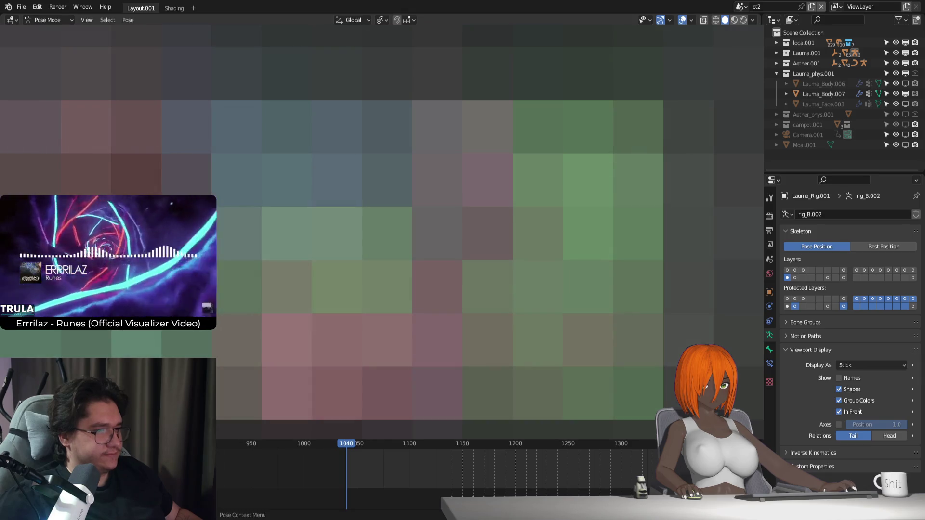
key("r")
key("x")
key("x")
key("Return")
key("r")
key("x")
key("x")
key("Return")
key("r")
key("z")
key("z")
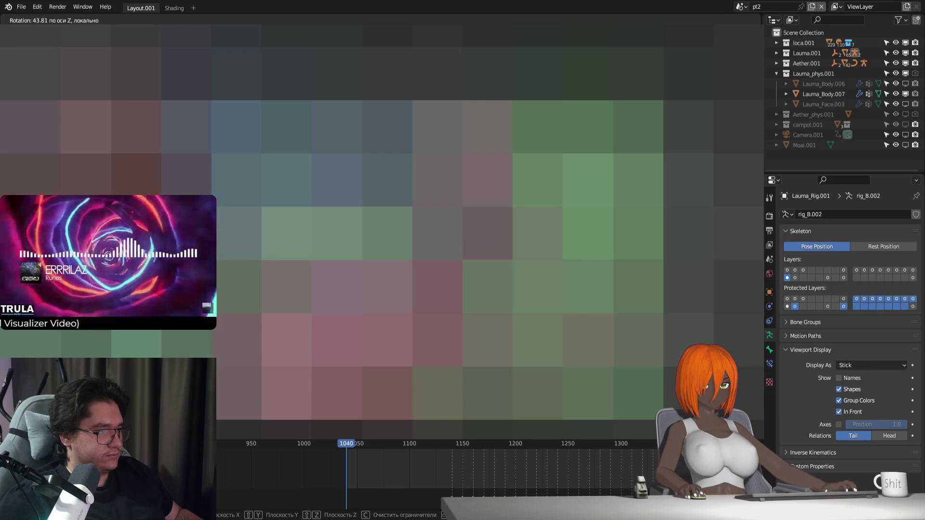
key("Return")
Rotate another bone about 8° around global Z and return to frame 1040
key("r")
key("z")
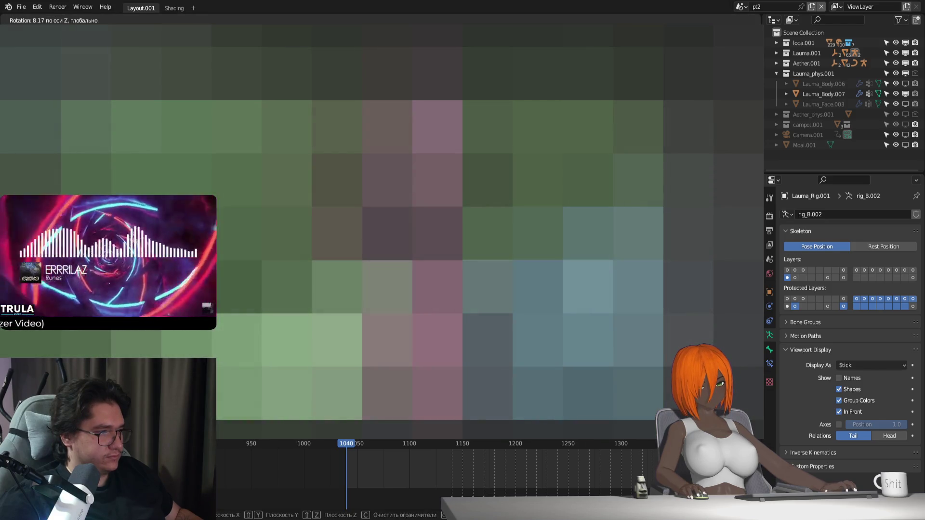
key("Return")
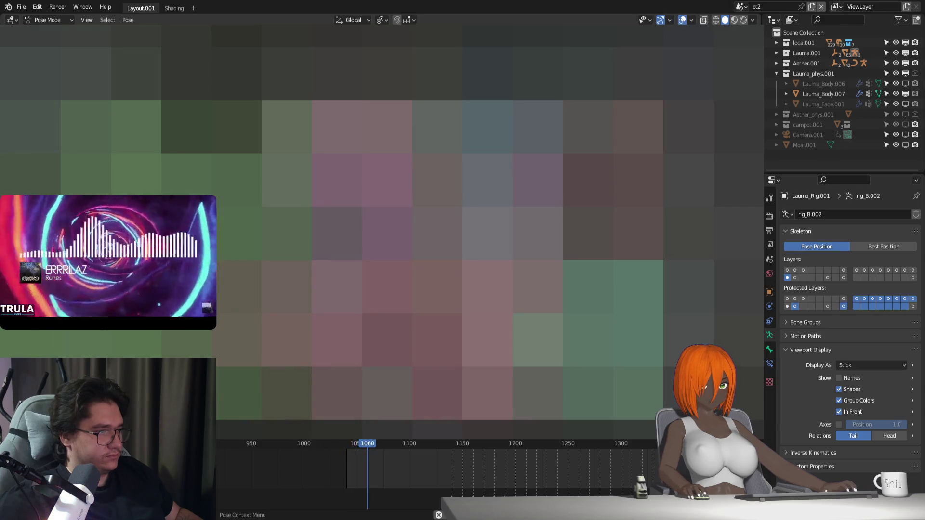
key("Escape")
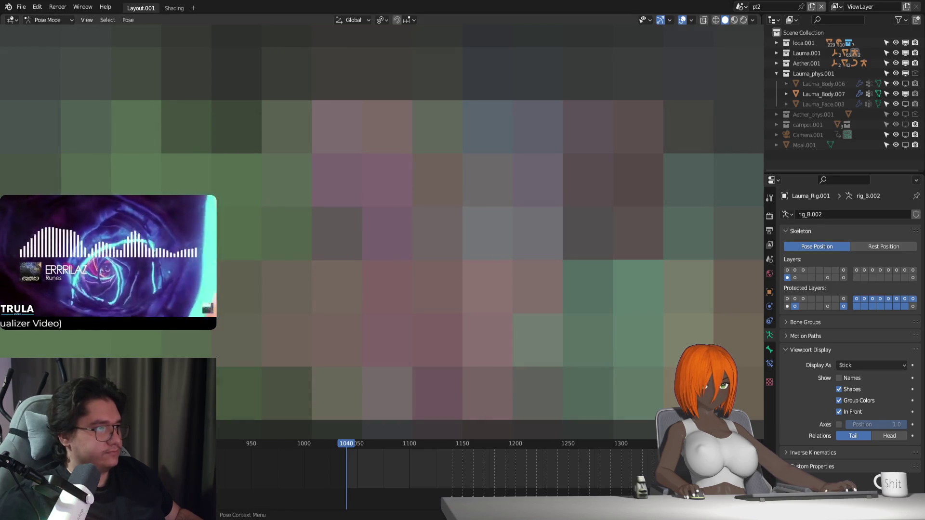
Rotate a bone around its local Y axis, then around Z
key("shift+Tab")
key("r")
key("x")
key("x")
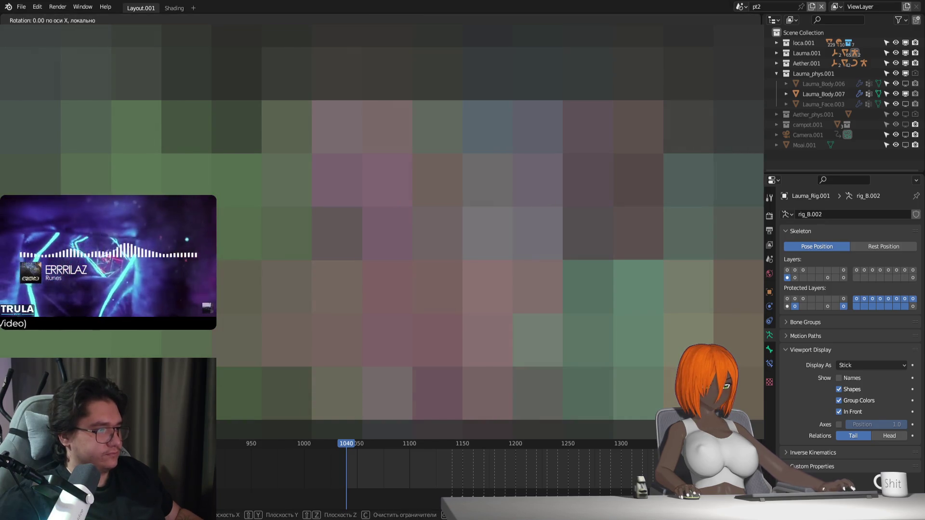
key("y")
key("y")
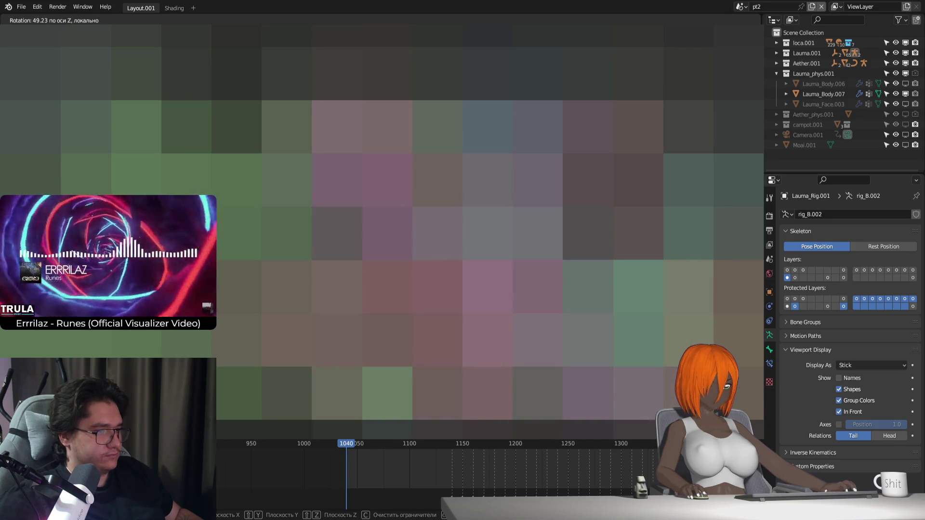
key("Return")
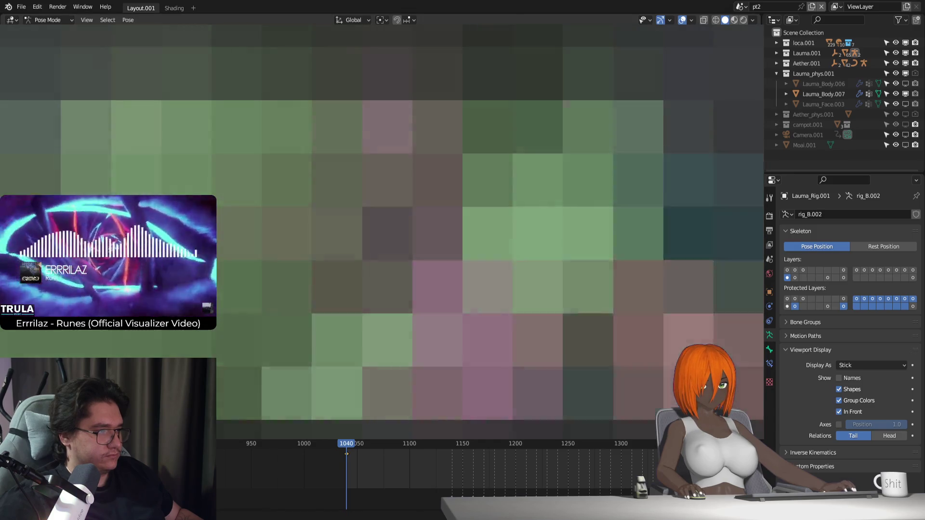
key("r")
key("z")
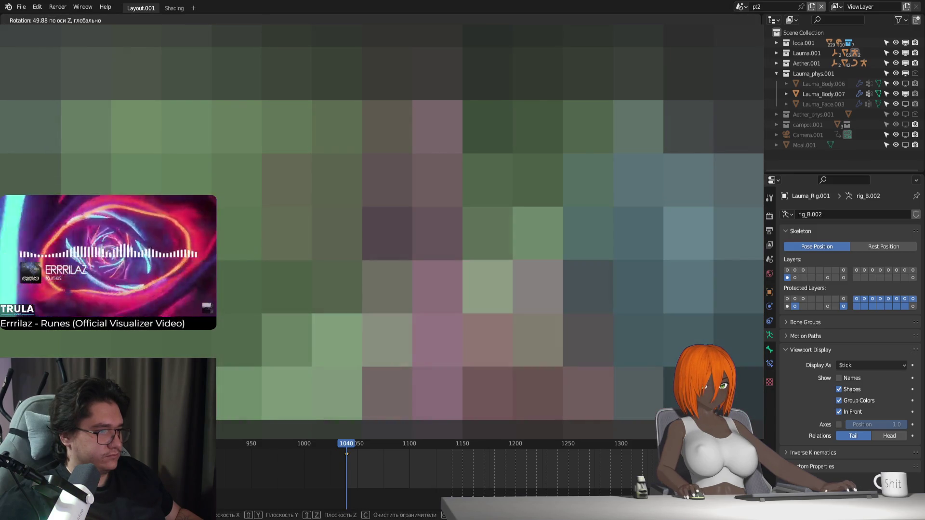
key("Return")
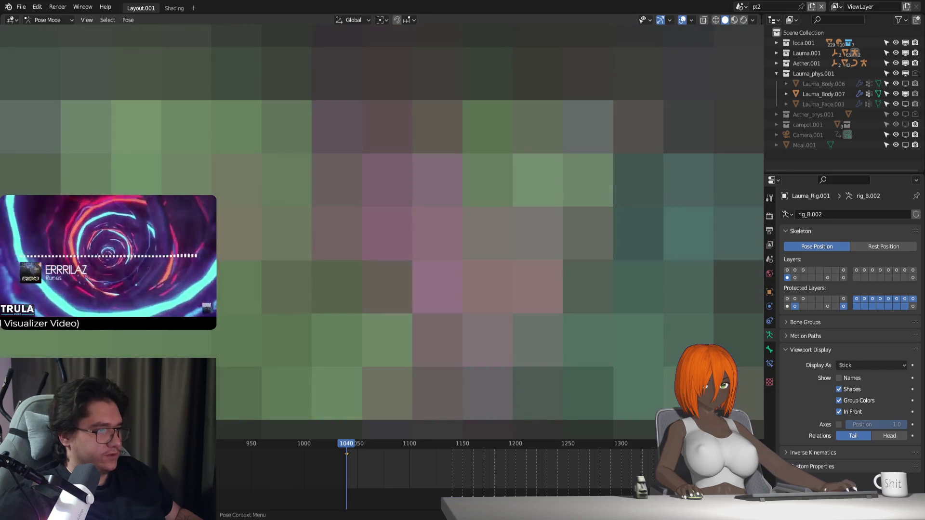
Rotate another bone around local X, then around Z after restarting once
key("r")
key("x")
key("x")
key("Return")
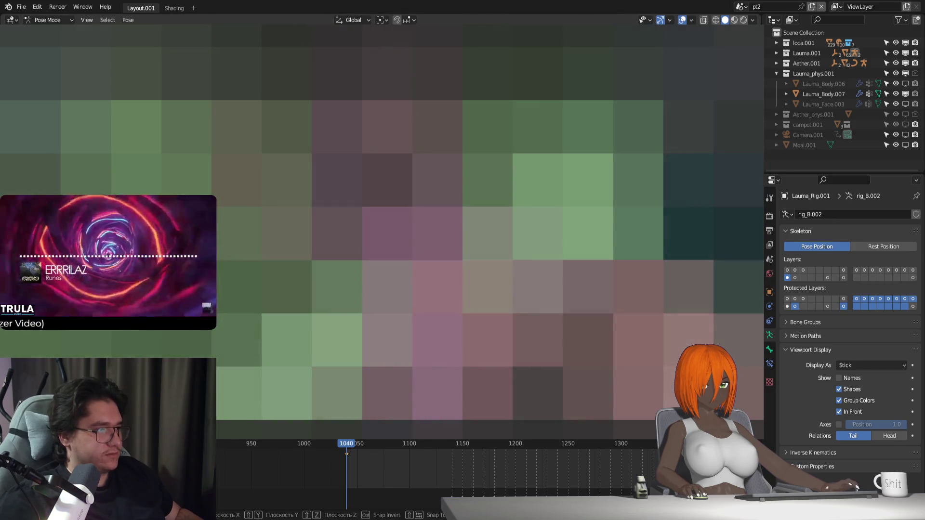
key("r")
key("z")
key("z")
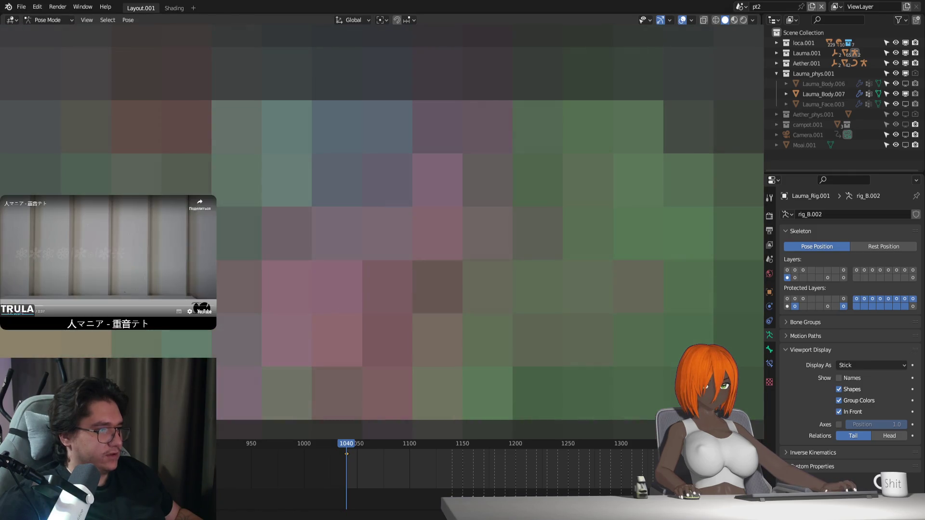
key("Escape")
key("r")
key("z")
key("z")
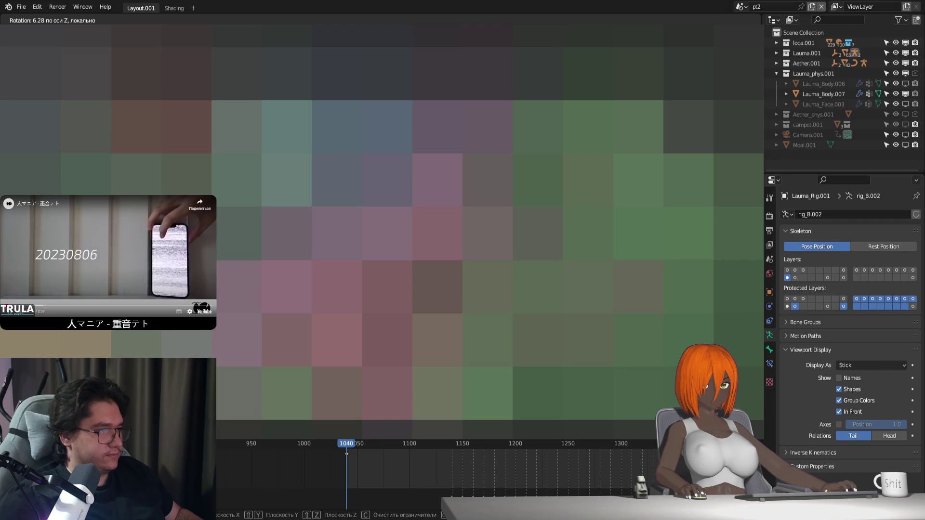
key("Return")
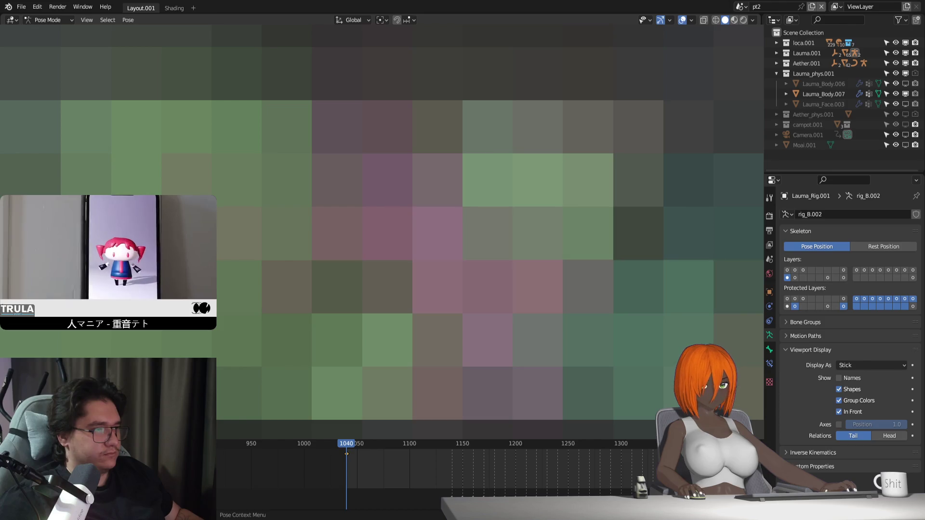
Nudge the bone slightly, rotate it freely, then about 6° around its local Z axis
key("g")
key("Return")
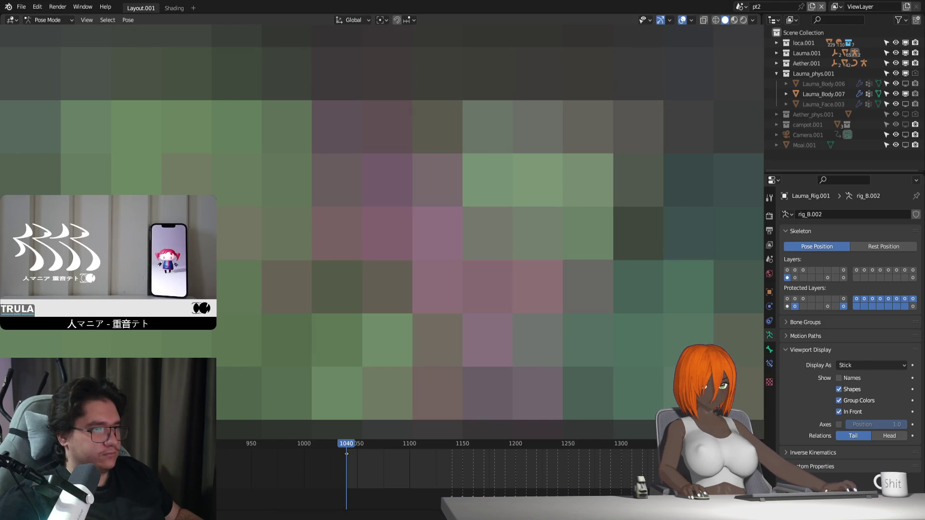
key("r")
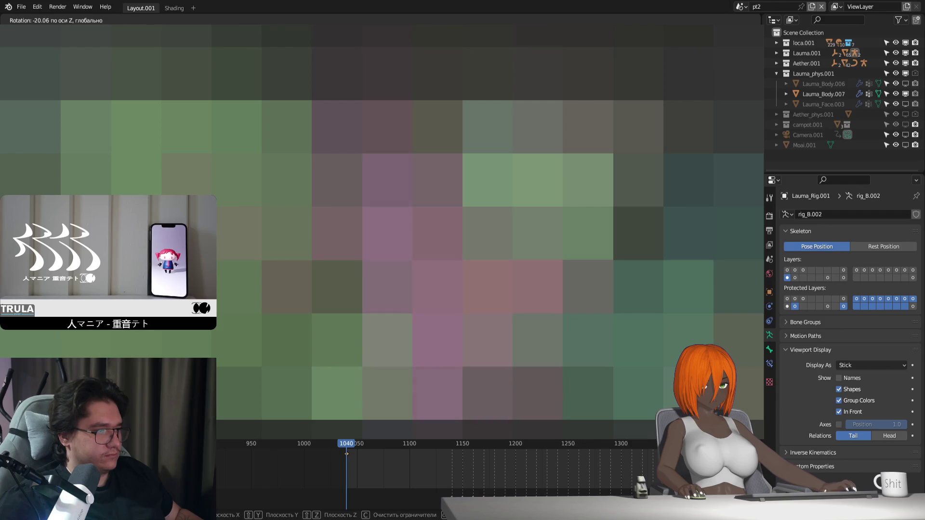
key("Return")
key("r")
key("x")
key("x")
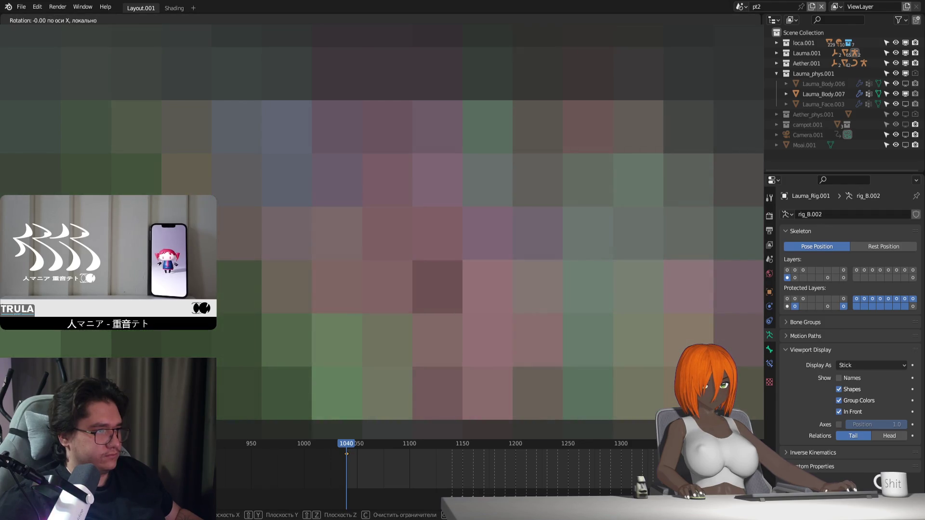
key("z")
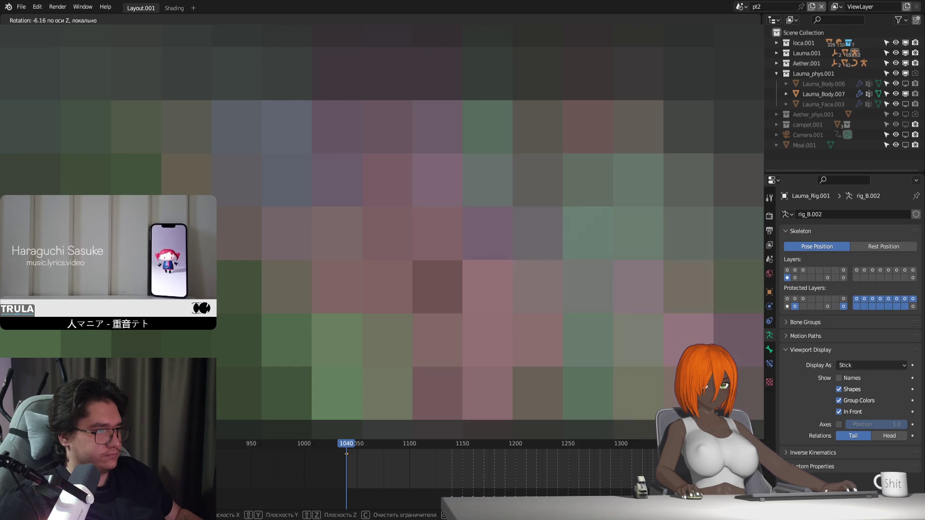
key("Return")
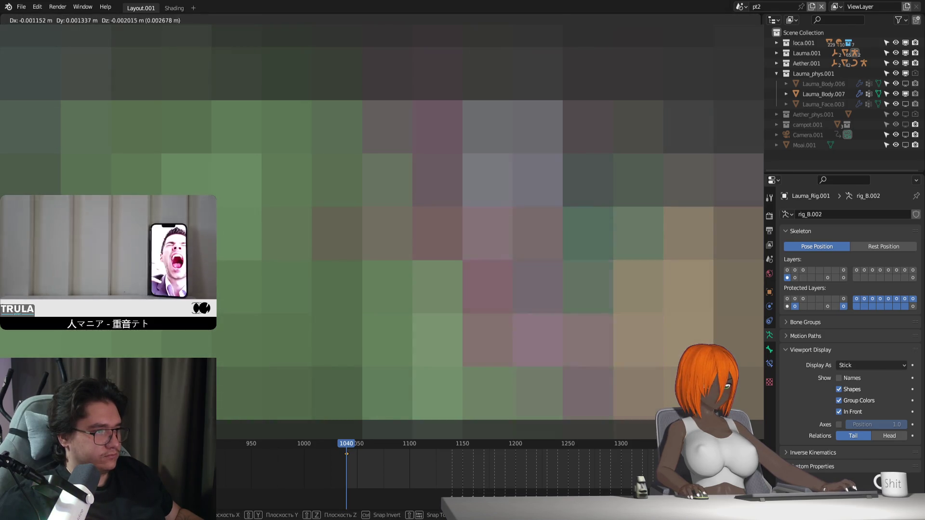
Rotate the bones around a changed pivot, restore the pivot, key frame 1040 and step forward
left_click(382, 21)
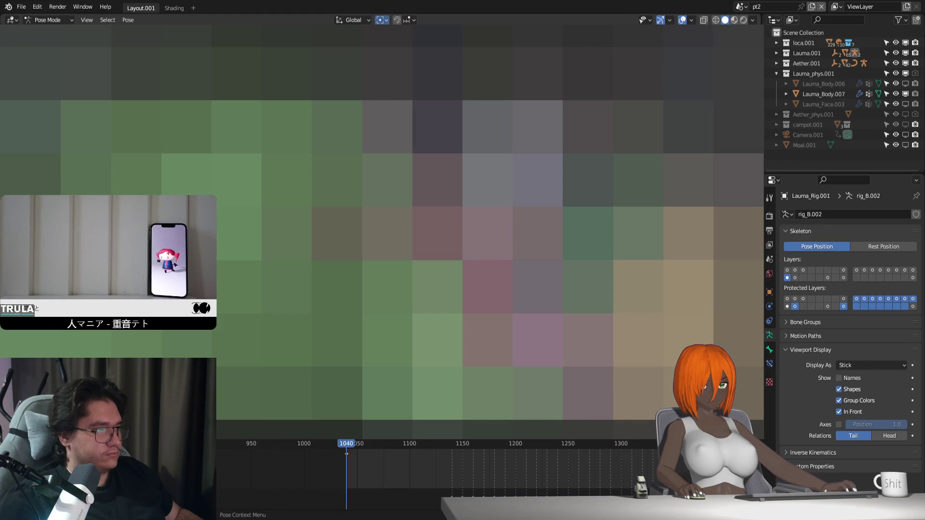
key("r")
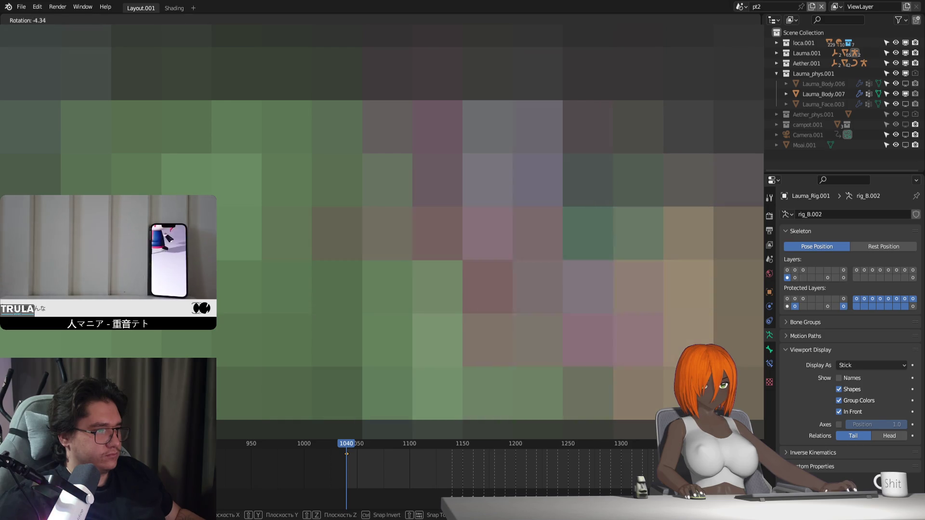
left_click(347, 453)
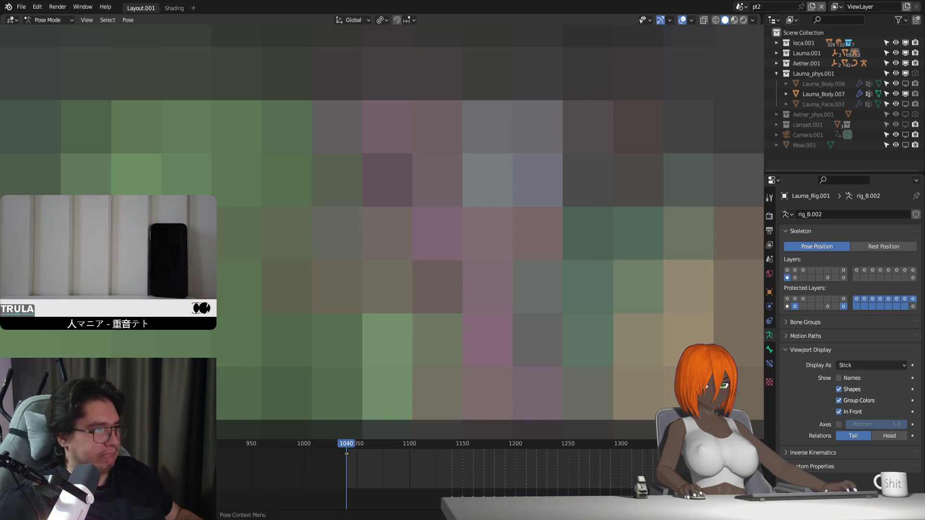
left_click(381, 20)
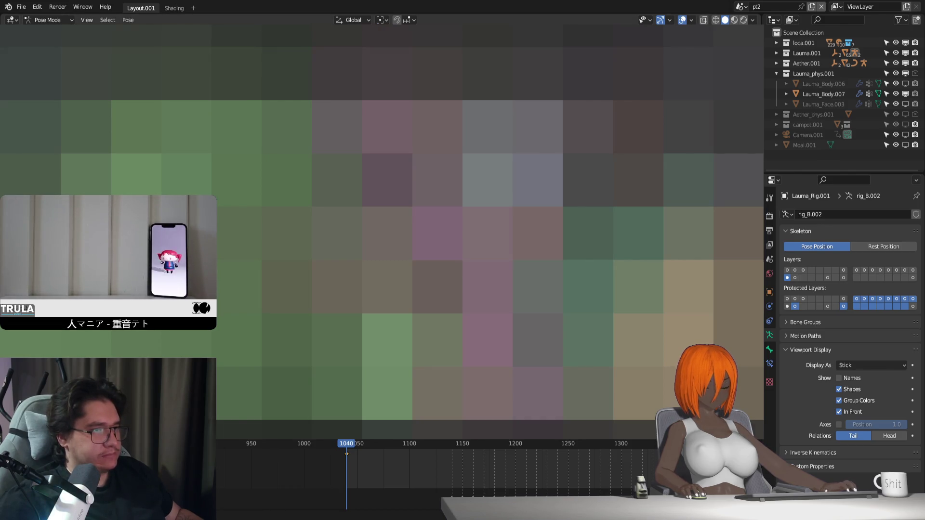
key("Right")
key("Right")
key("Right")
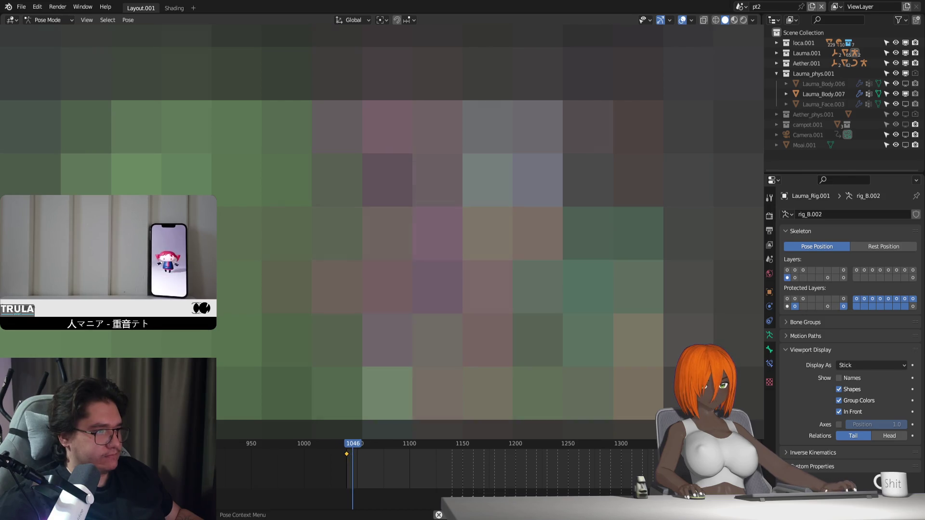
key("Right")
key("Right")
key("Right")
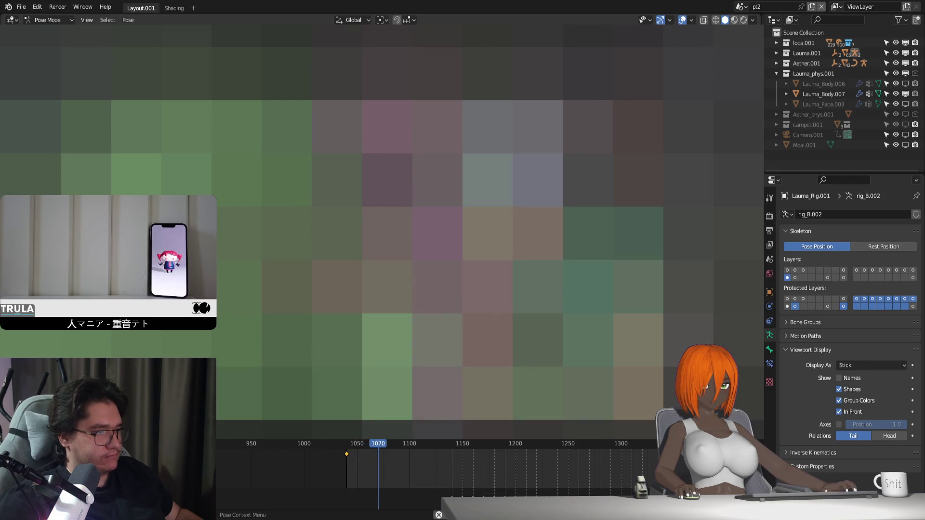
Step through frames, return to 1046 and play the animation
key("Right")
key("Right")
key("Right")
key("Right")
key("Right")
key("Right")
key("Right")
key("Right")
key("Right")
key("Right")
key("Right")
key("Right")
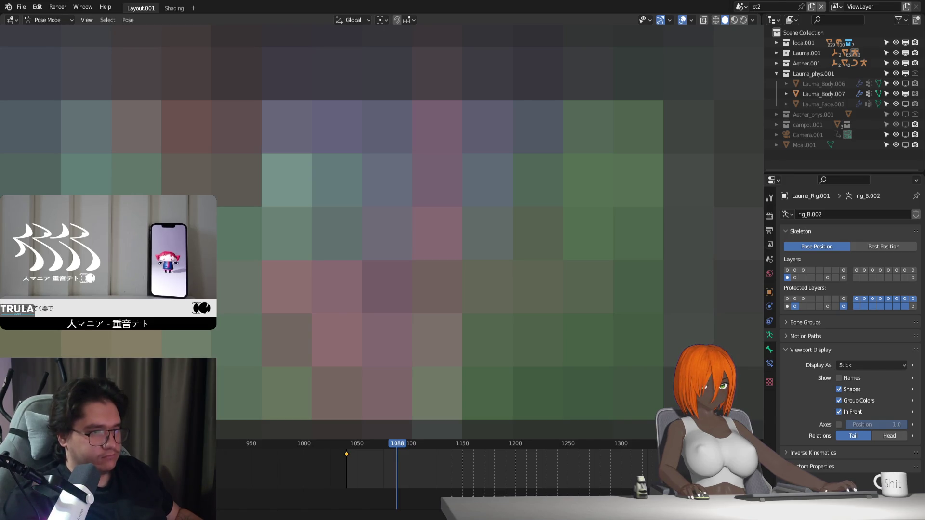
left_click(352, 444)
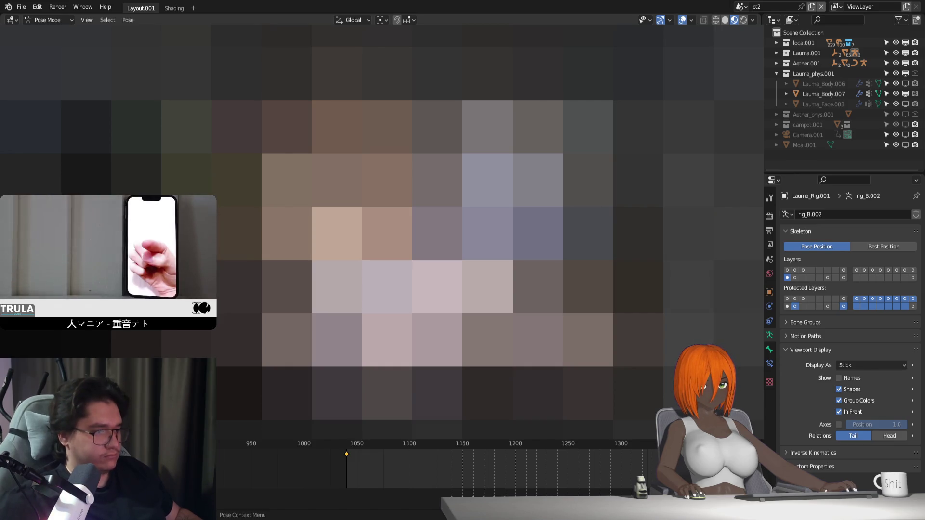
key("space")
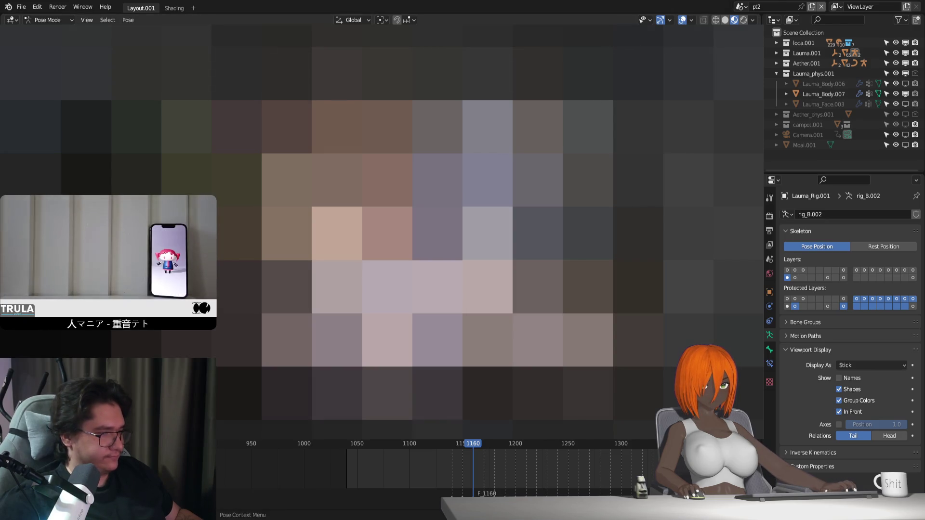
Replay from frame 1040 several times with pauses, ending back at frame 1040
key("shift+Left")
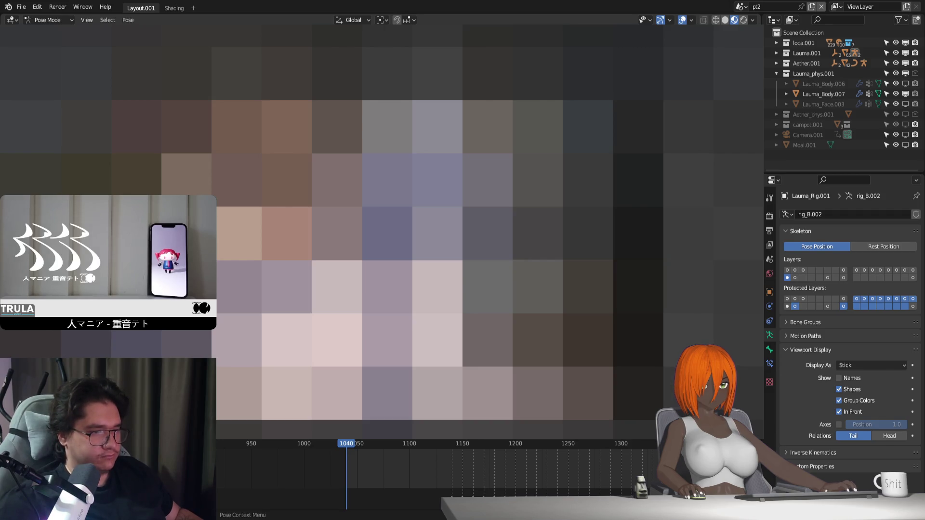
key("space")
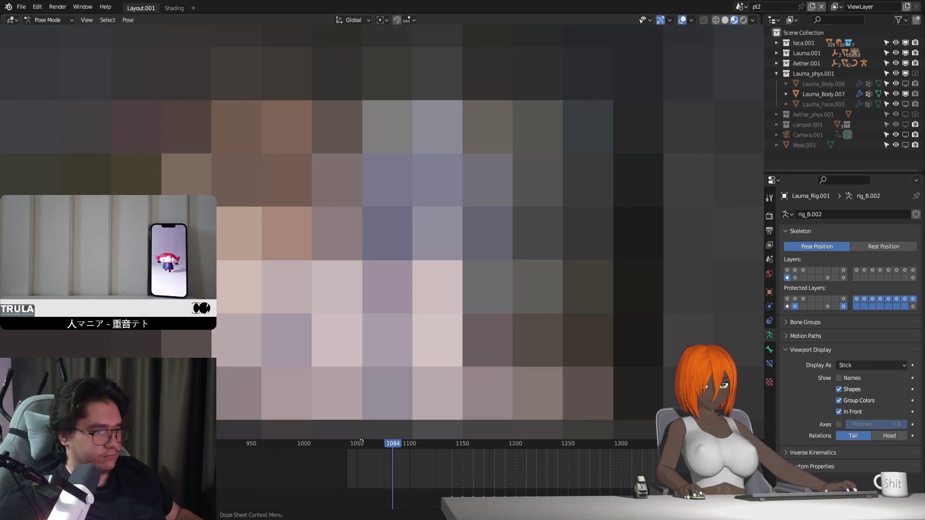
key("Down")
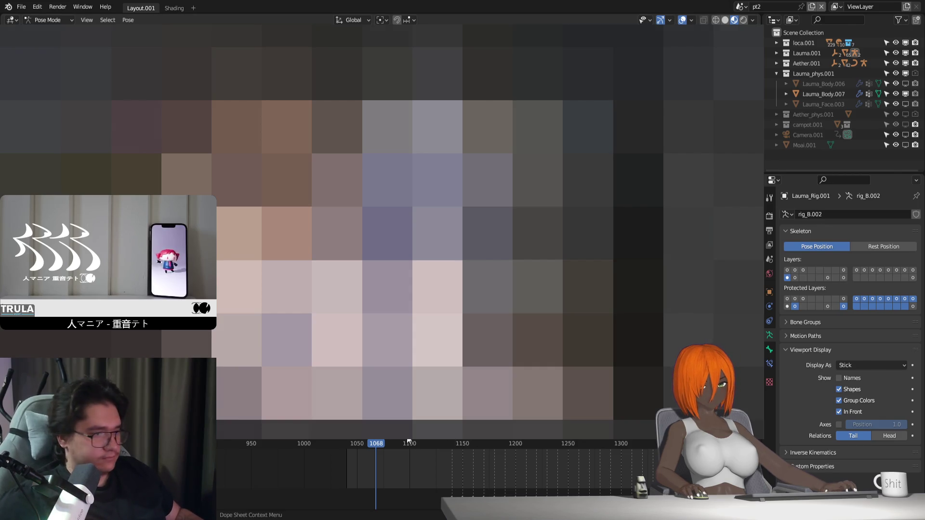
key("Down")
key("space")
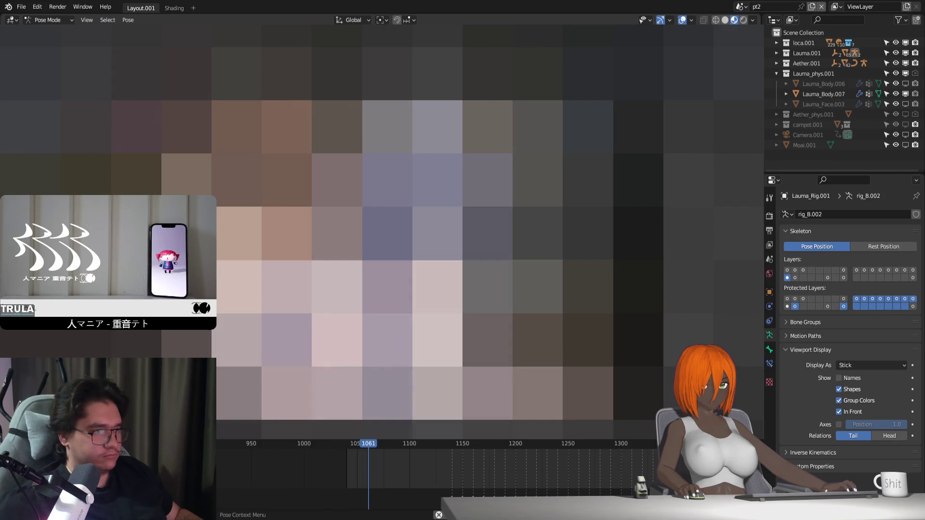
key("space")
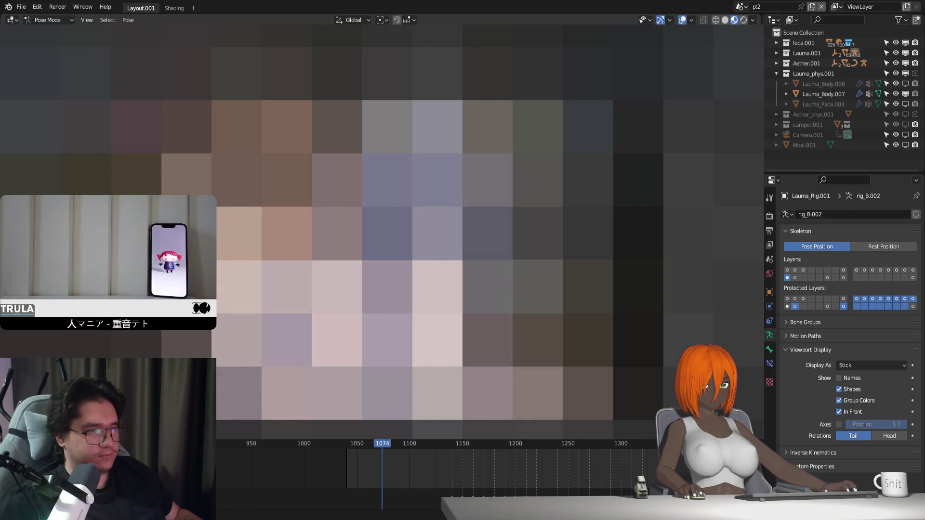
key("space")
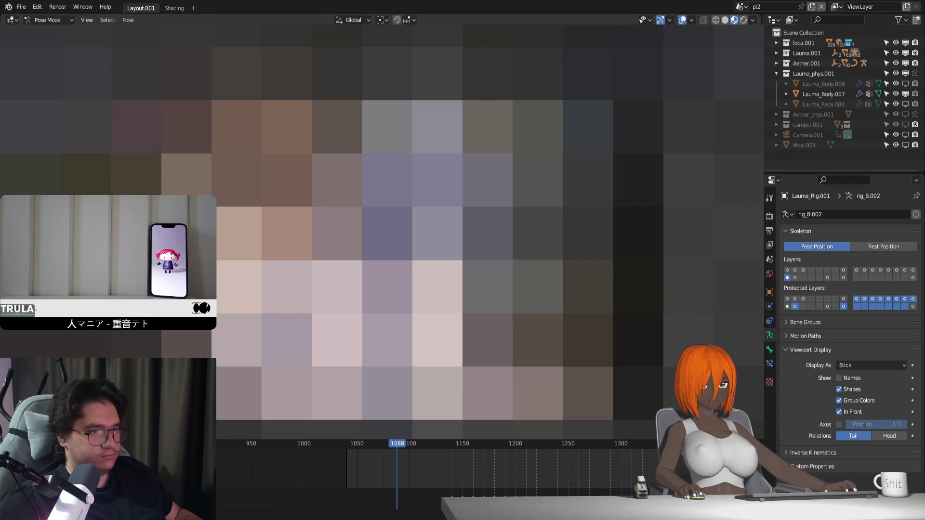
key("space")
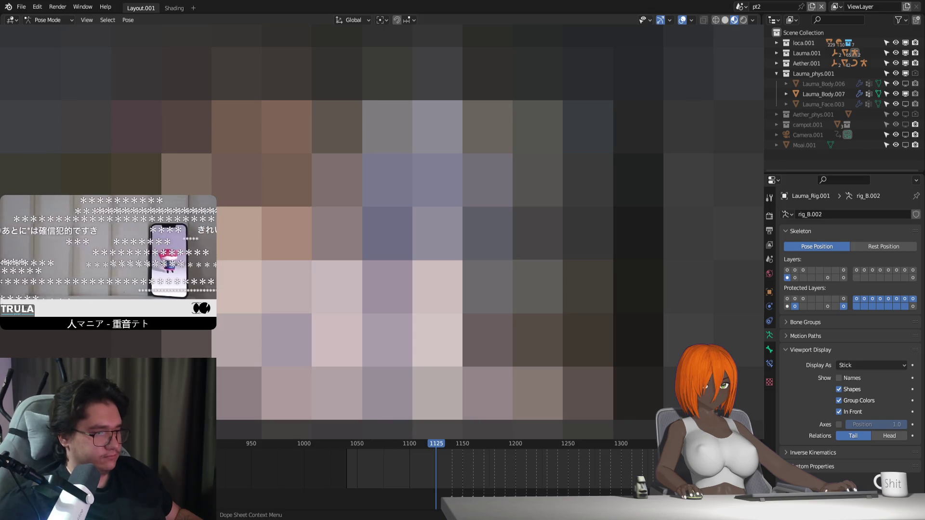
key("space")
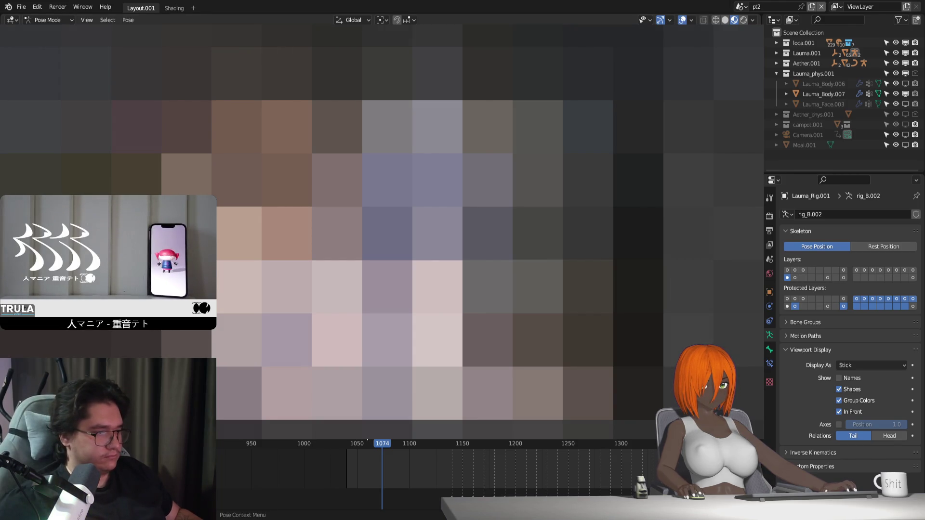
key("Down")
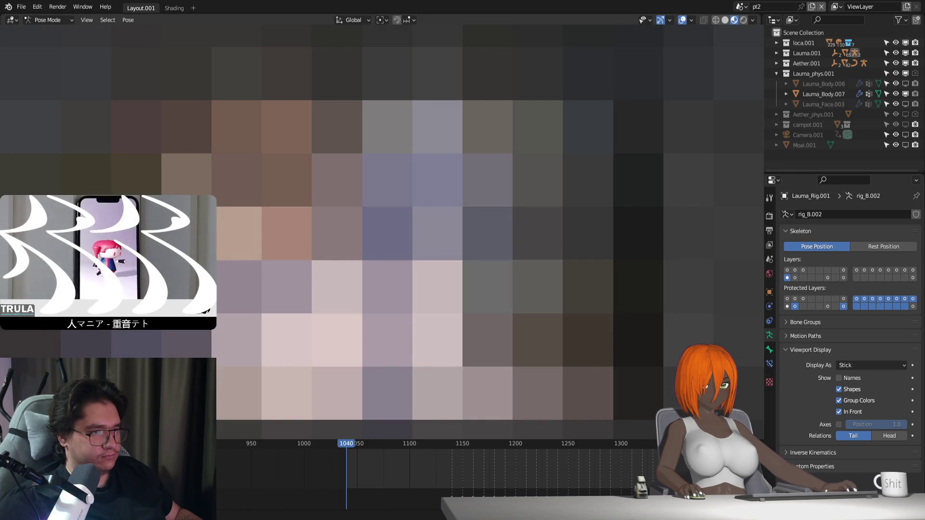
key("space")
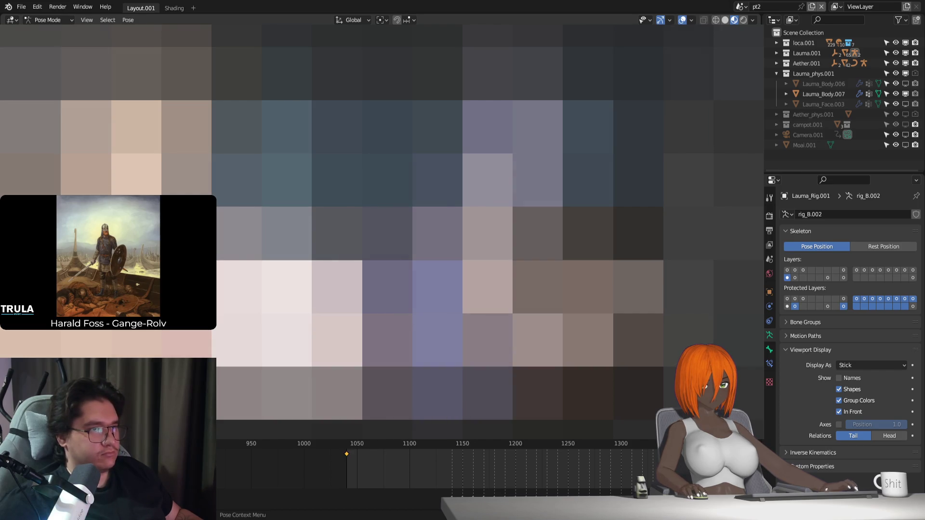
Insert a rotation keyframe for the posed bones near frame 1040
key("i")
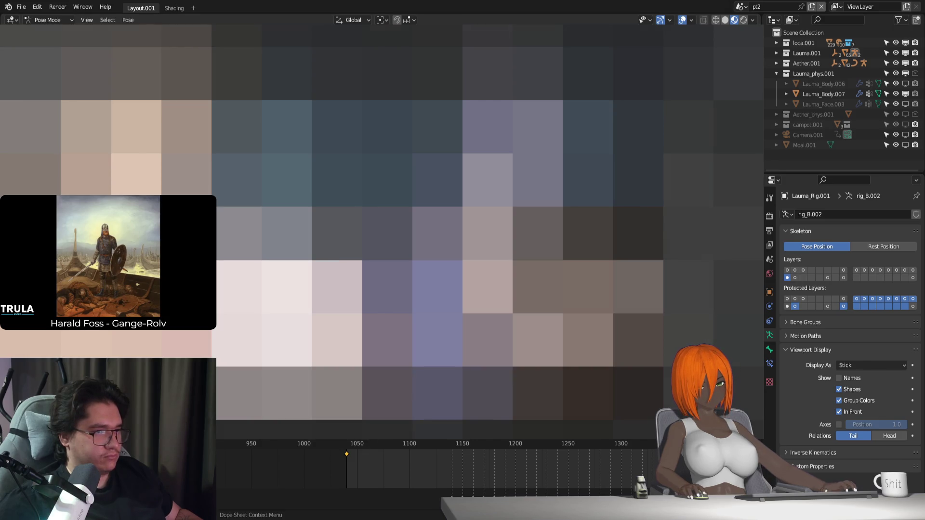
Scrub the Dope Sheet from frame 1040 forward to frame 1460
left_click(346, 453)
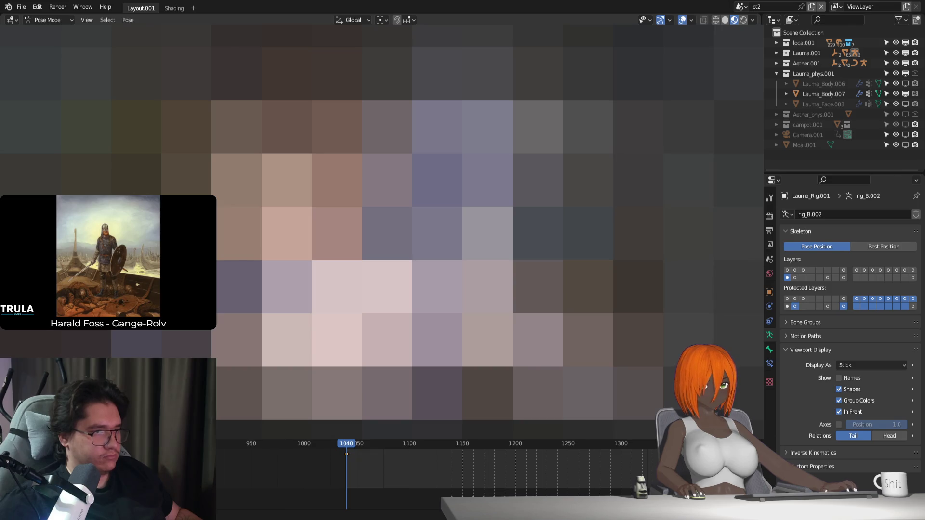
scroll(364, 445, "down", 2)
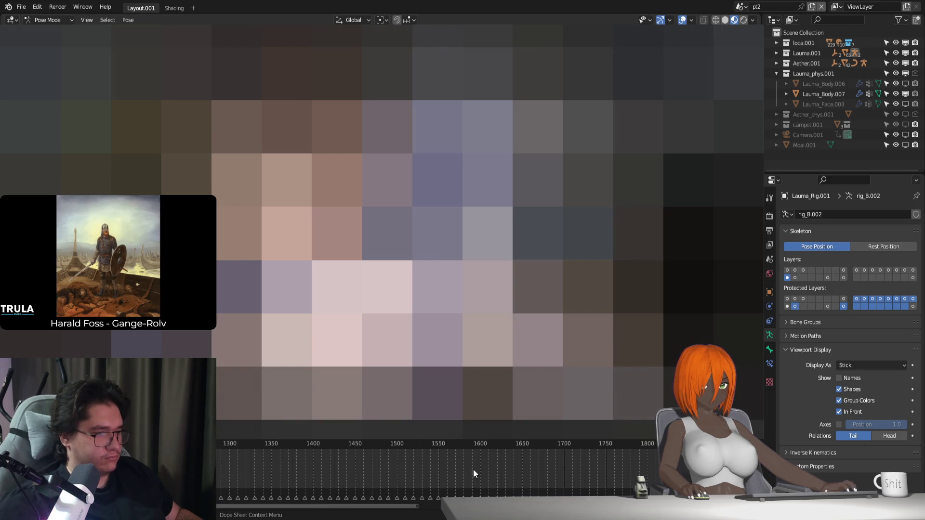
scroll(405, 444, "down", 2, "ctrl")
left_click_drag(461, 441, 342, 443)
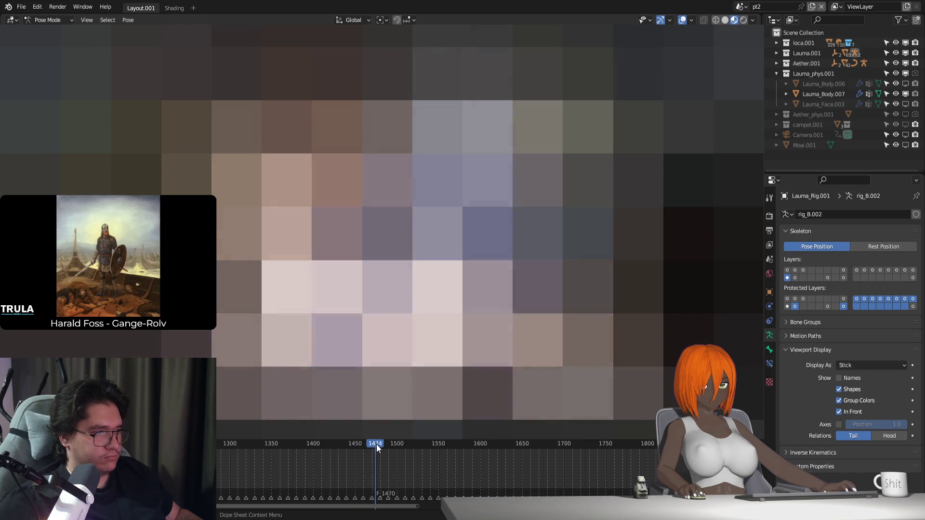
left_click_drag(342, 445, 357, 447)
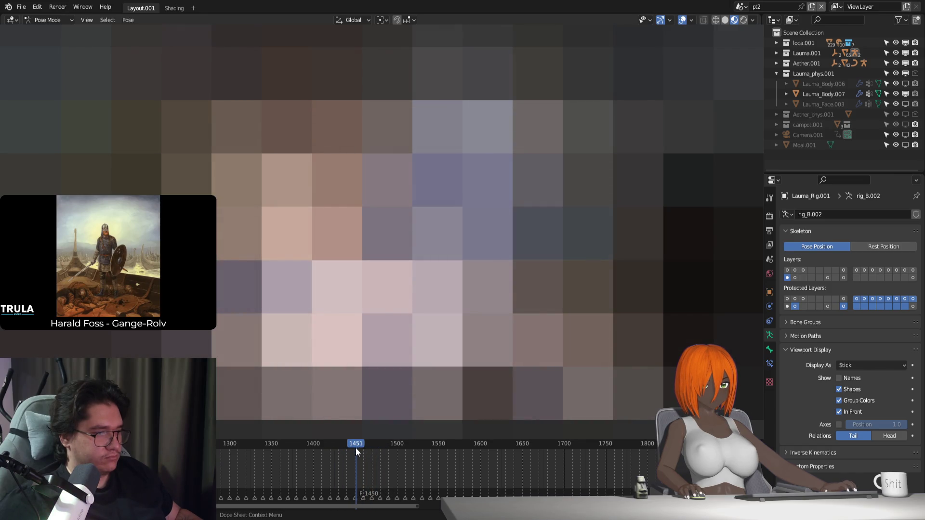
scroll(357, 462, "up", 4)
left_click(400, 443)
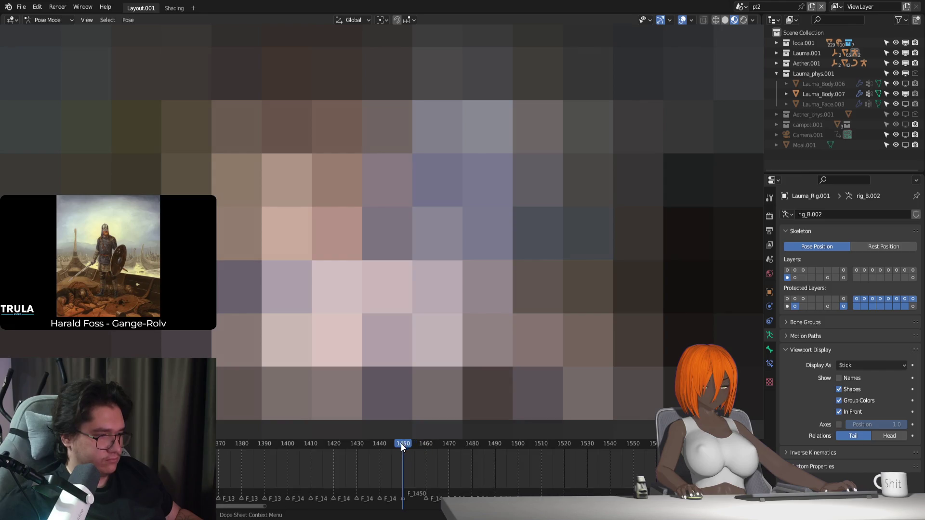
left_click_drag(402, 443, 426, 453)
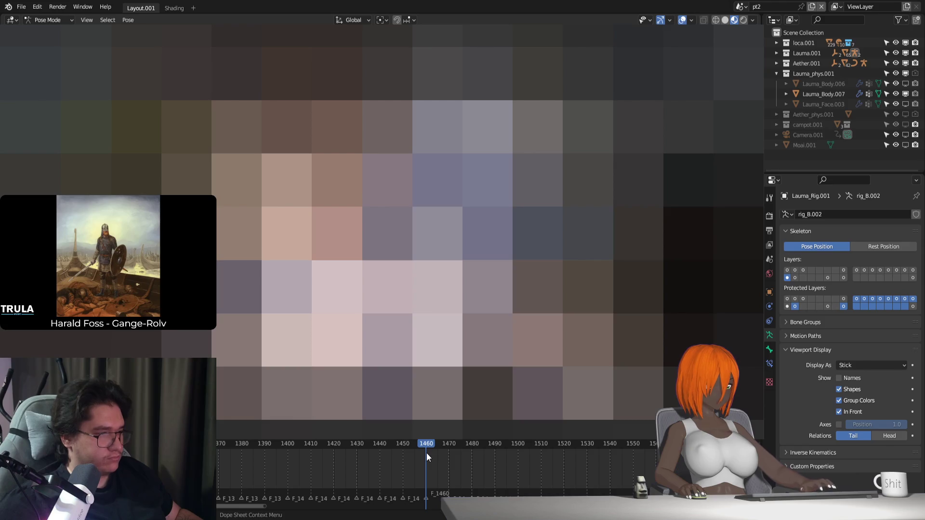
Key the pose at frame 1460 and advance the playhead to 1480
key("i")
left_click_drag(430, 444, 472, 455)
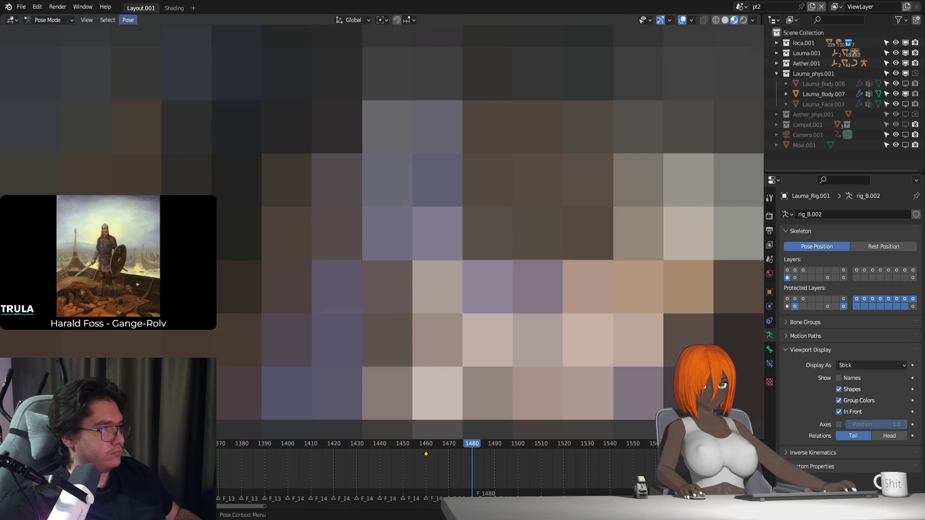
Rotate the bone around global Z and then a local X axis at frame 1480
key("r")
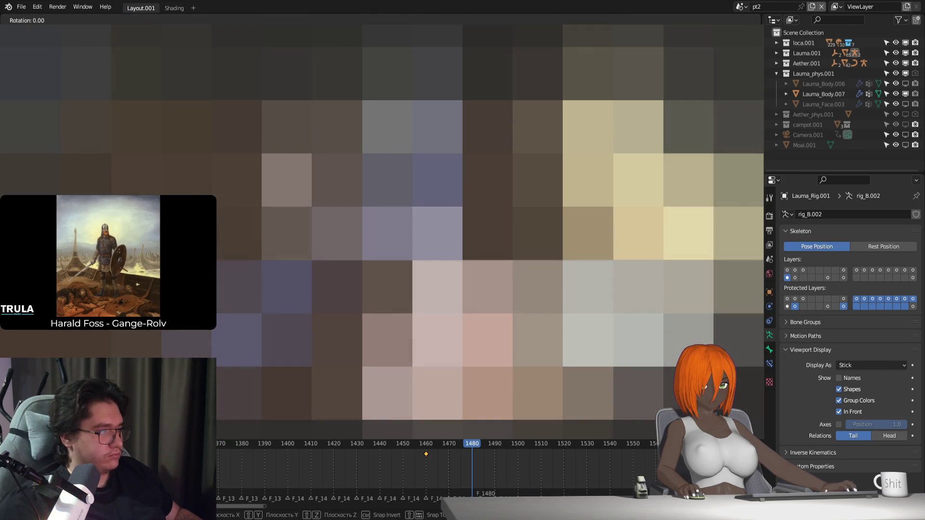
key("Escape")
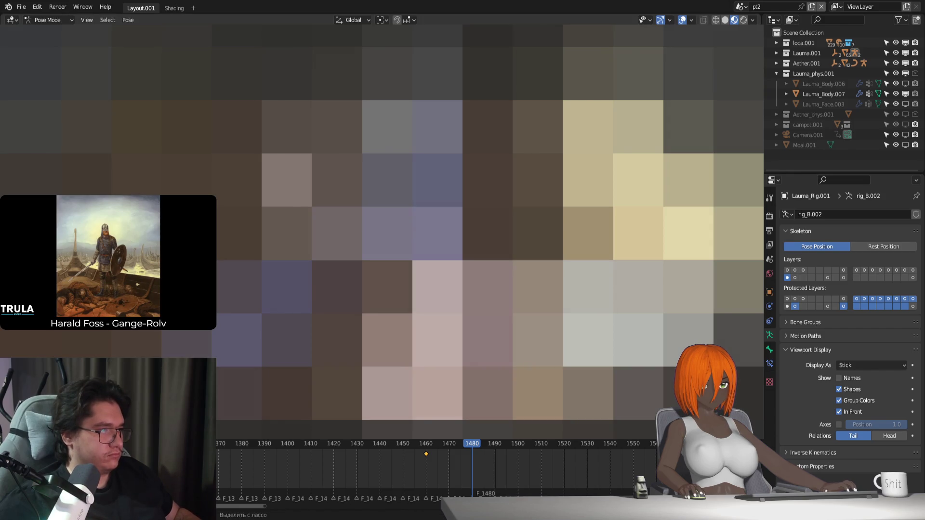
key("r")
key("z")
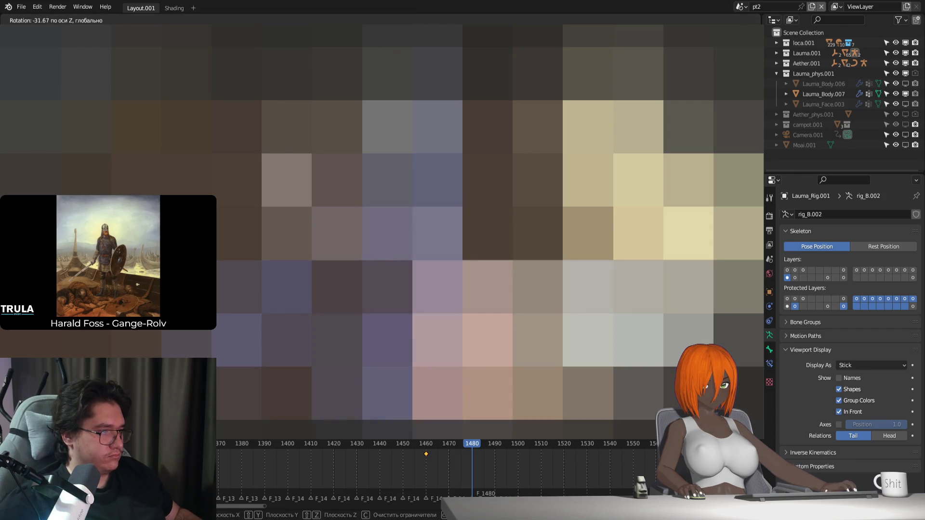
key("Return")
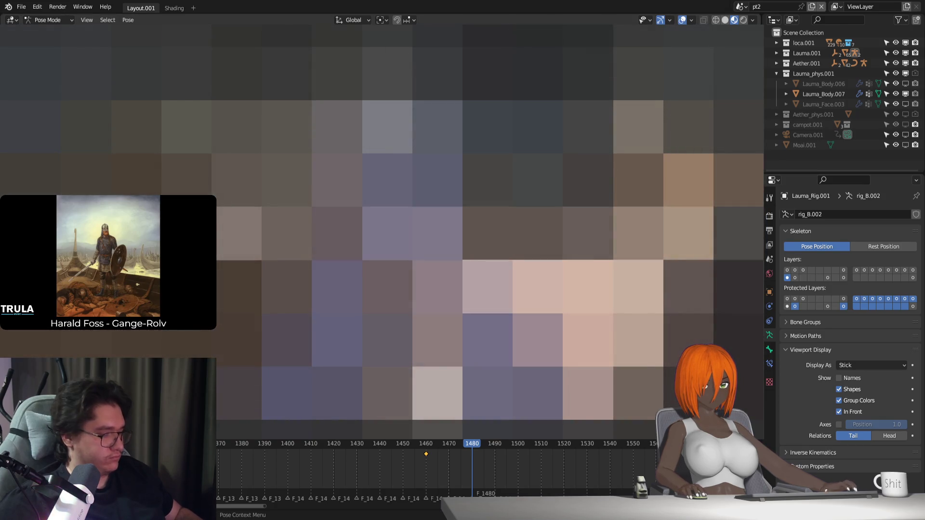
key("r")
key("x")
key("x")
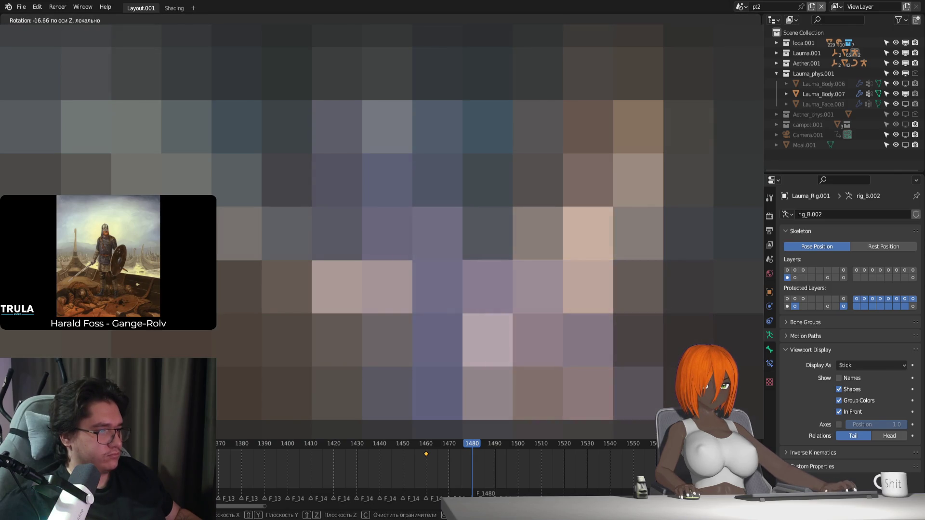
key("Return")
Key the new pose at frame 1480 and scrub back to frame 1460
key("i")
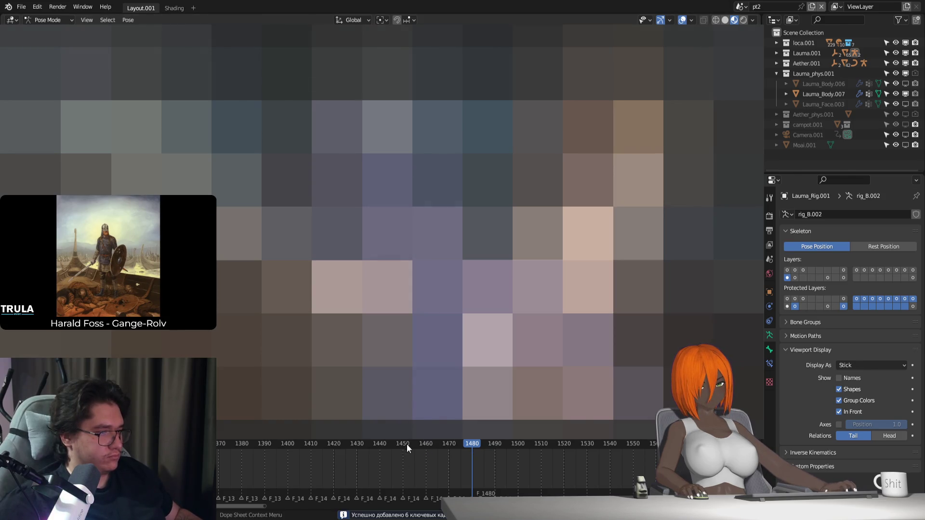
left_click_drag(406, 446, 427, 449)
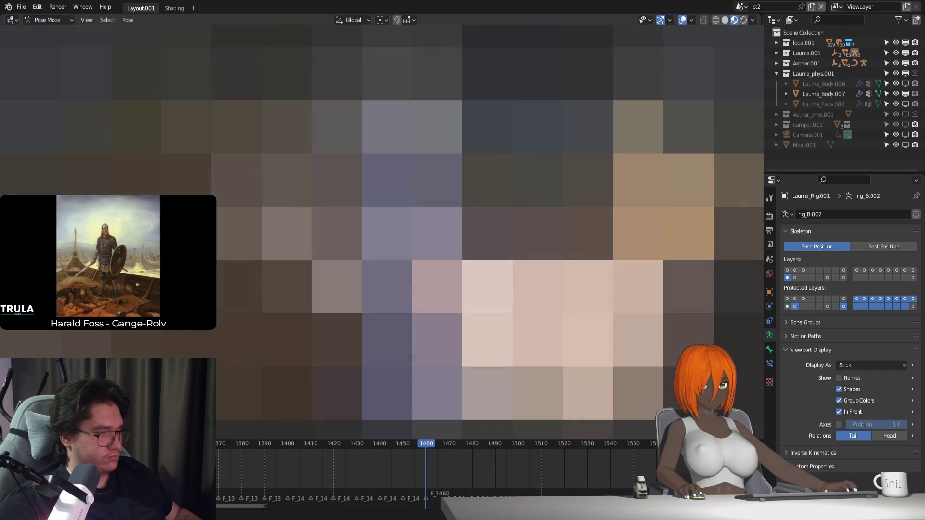
Re-key the pose at frame 1460 and review the motion up to frame 1480
key("i")
left_click_drag(415, 454, 483, 471)
Apply two Z-axis rotation tweaks to the bone near frame 1485 and review frames 1450–1481
key("r")
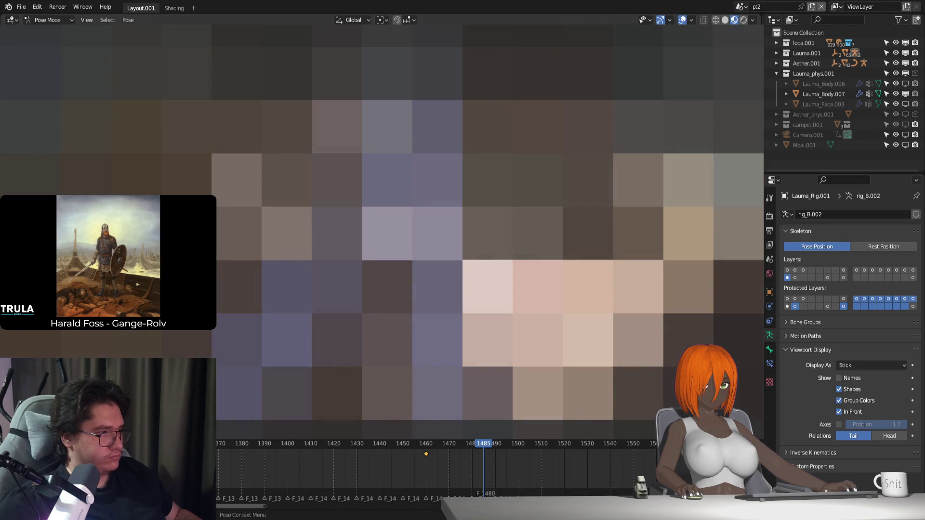
key("z")
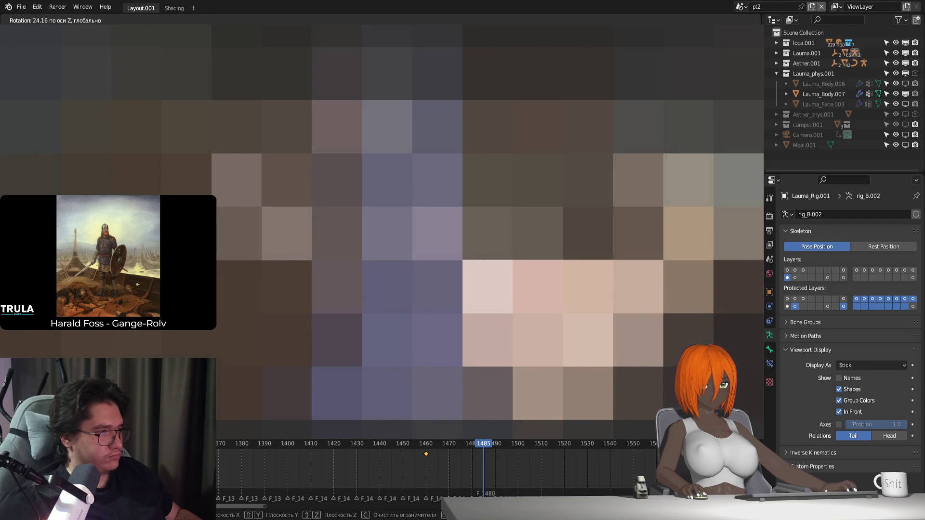
key("Return")
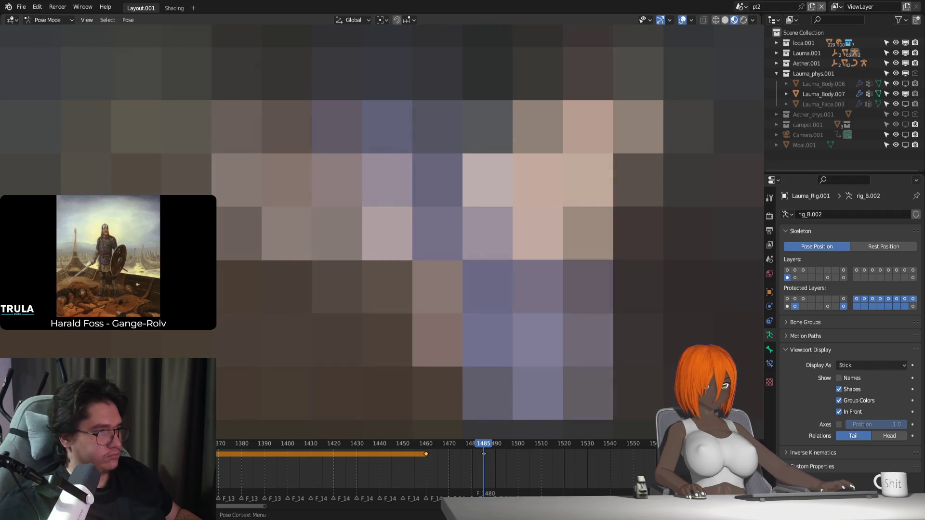
key("r")
key("z")
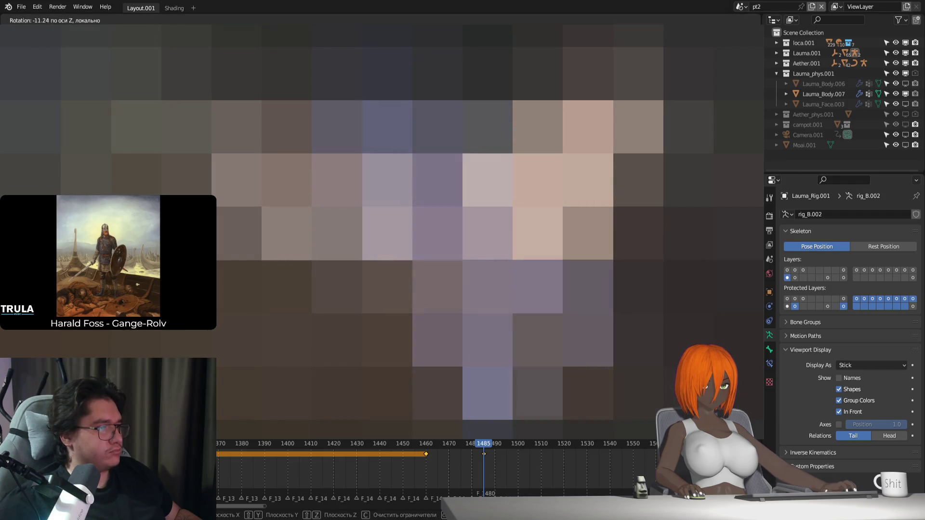
key("Return")
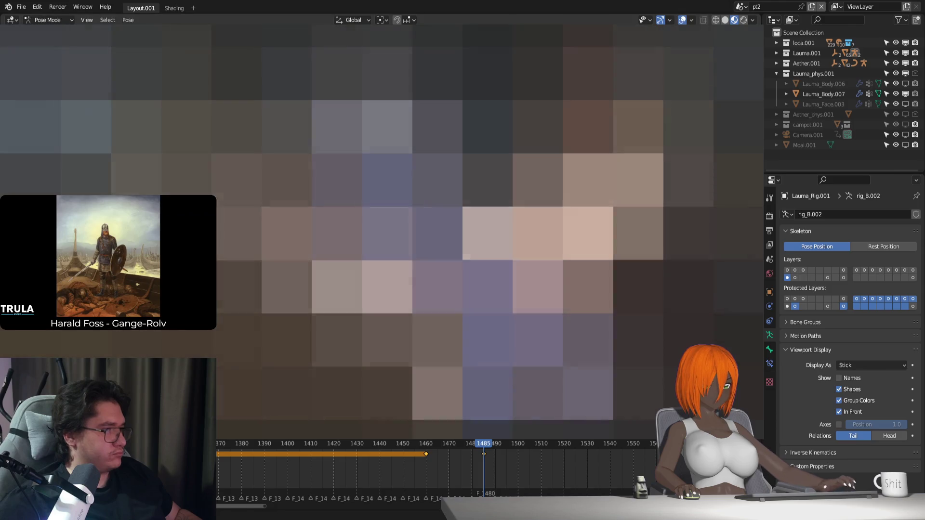
mouse_move(495, 442)
left_mouse_down()
mouse_move(474, 443)
mouse_move(478, 463)
left_mouse_up()
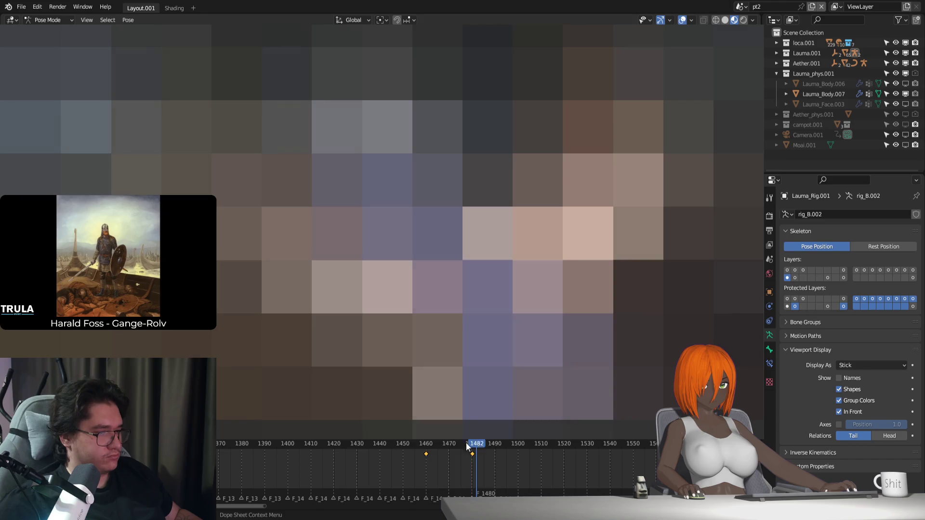
Scrub to about frame 1500, then play the animation from frame 1460
mouse_move(472, 449)
left_mouse_down()
mouse_move(520, 456)
mouse_move(518, 447)
mouse_move(476, 454)
mouse_move(521, 469)
left_mouse_up()
left_click(515, 448)
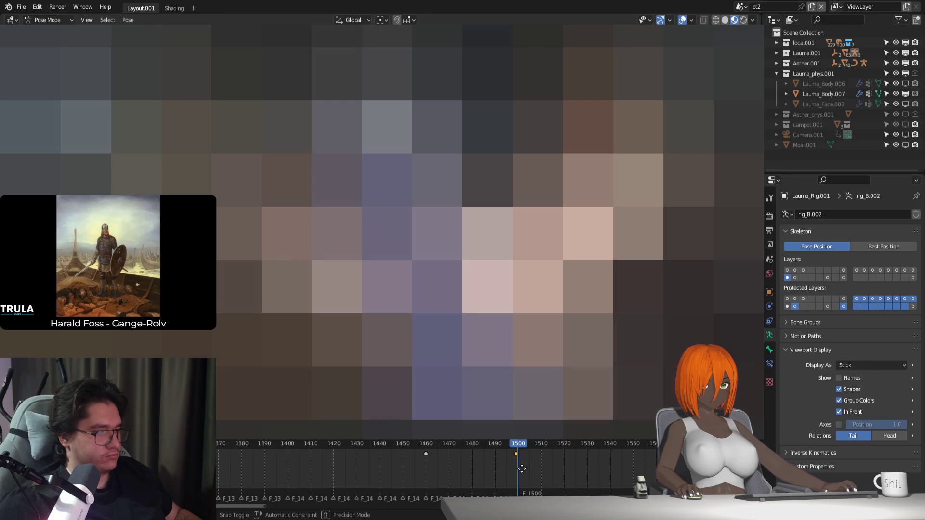
left_click(426, 444)
key("space")
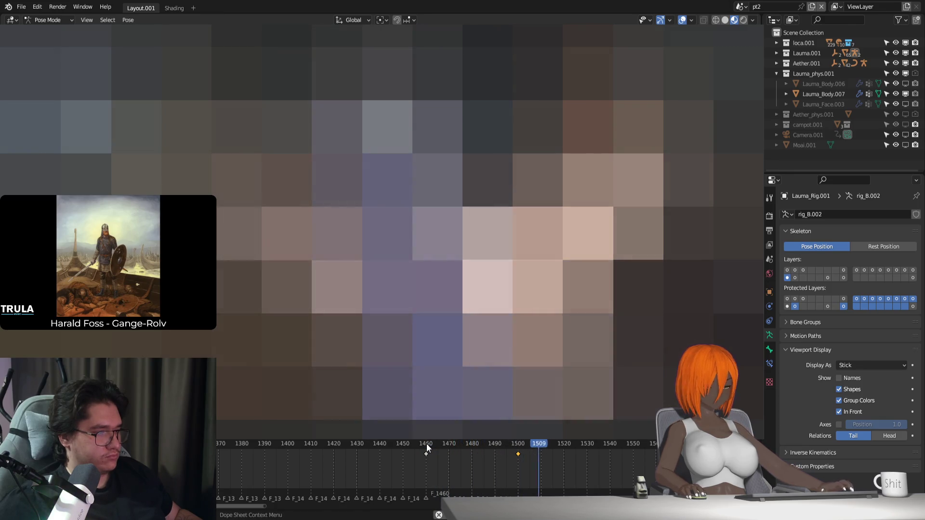
key("Escape")
Move the last keyframe from 1500 to 1510 and replay from frame 1460
left_click_drag(522, 456, 541, 463)
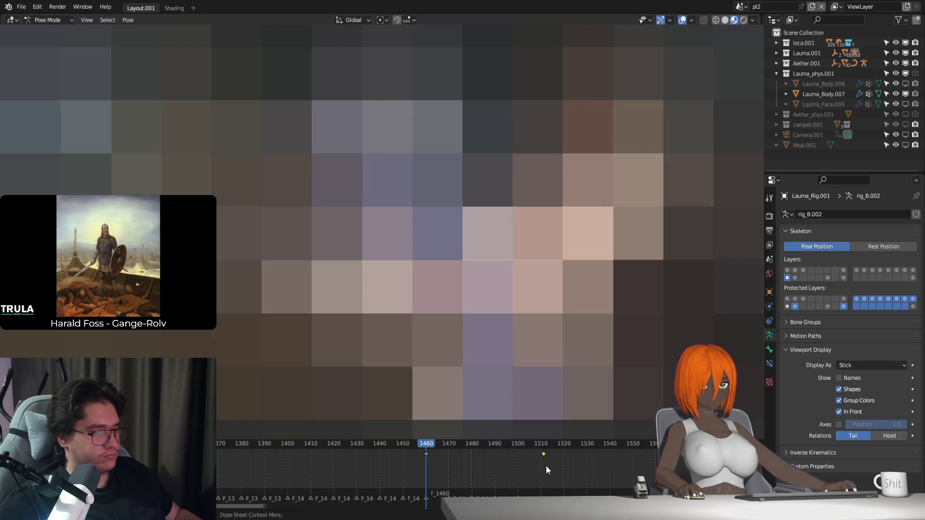
key("space")
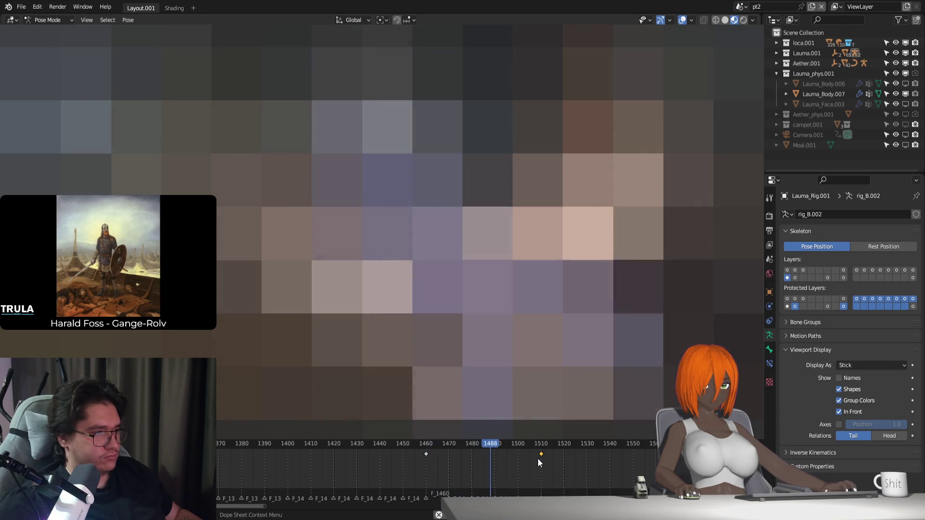
left_click(428, 442)
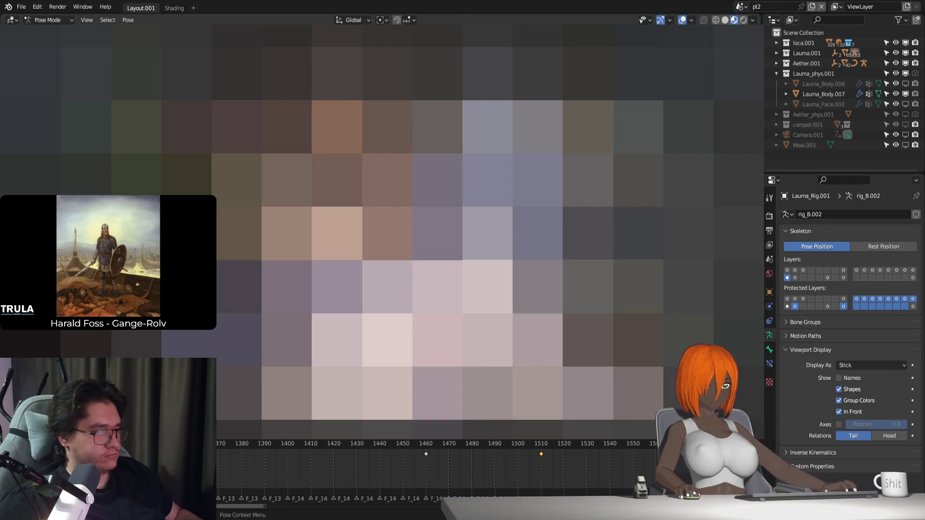
key("KP_Decimal")
Play the animation from frame 1042, stop, and play it again
key("space")
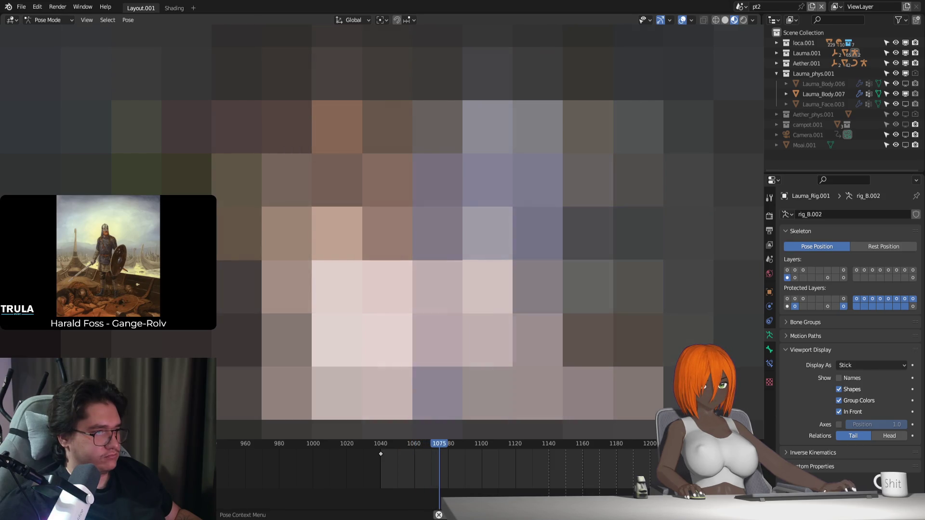
key("Escape")
key("space")
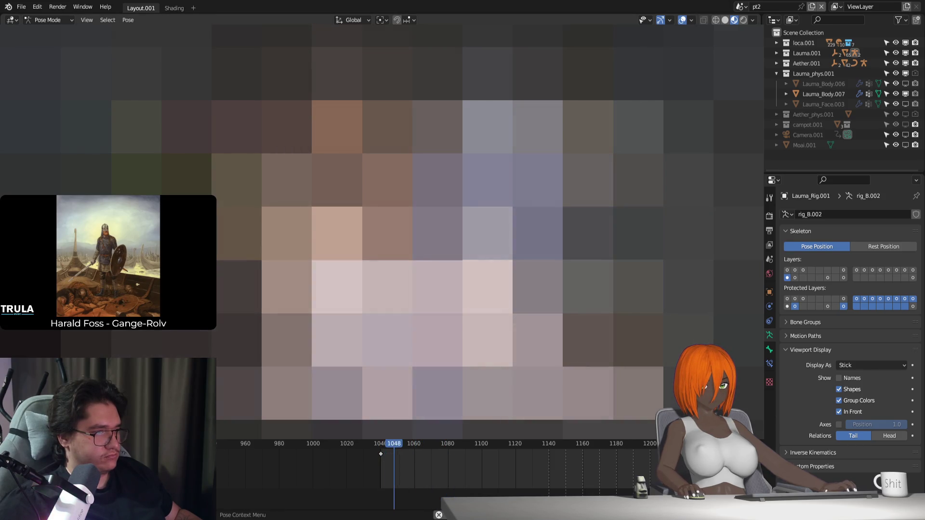
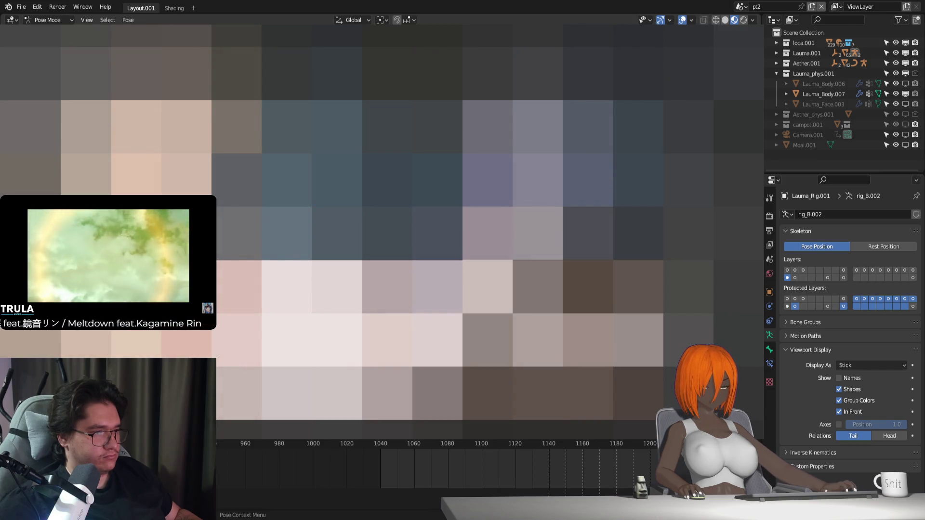
Play through the animation and scrub back to review the motion around frame 1454
key("Up")
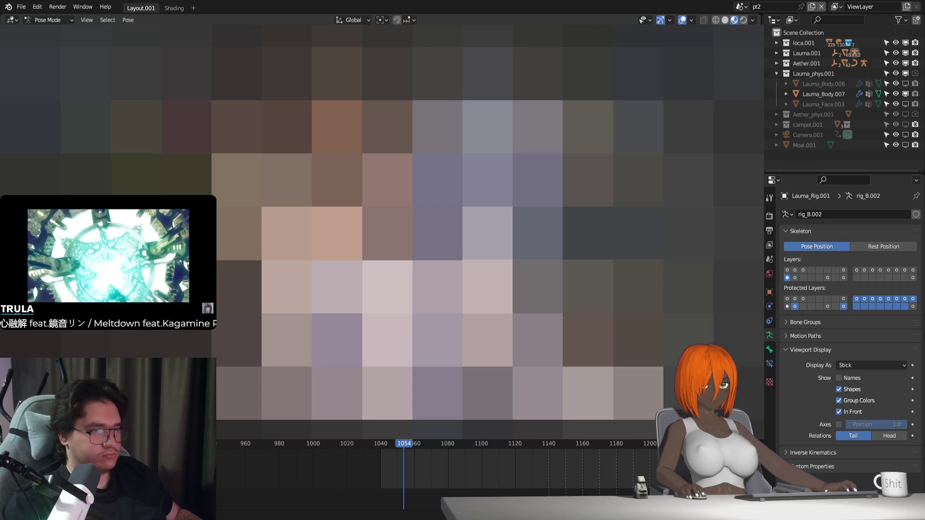
key("space")
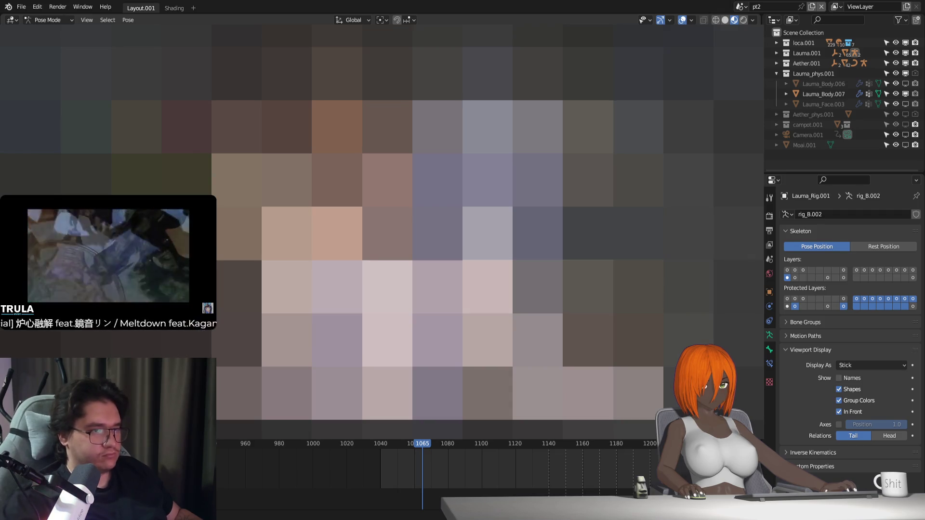
left_click_drag(423, 506, 438, 514)
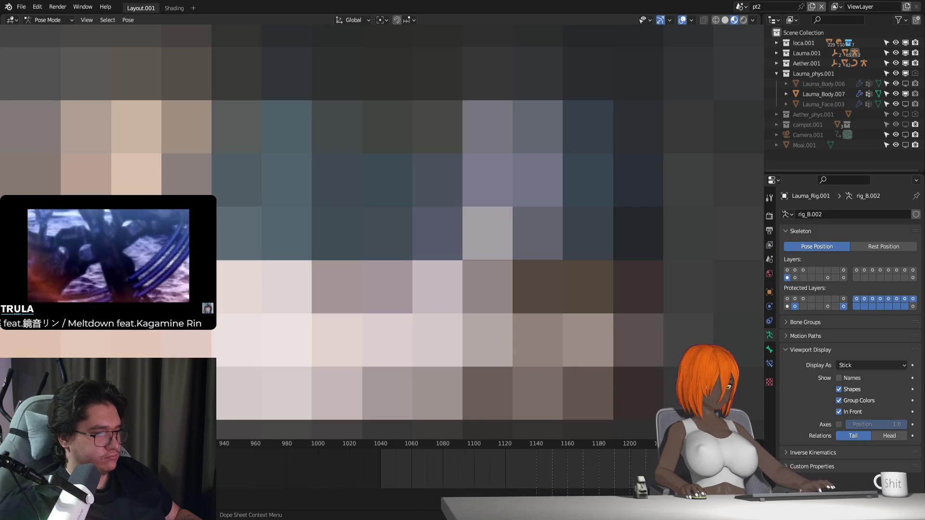
scroll(634, 460, "down", 3)
left_click_drag(495, 444, 429, 443)
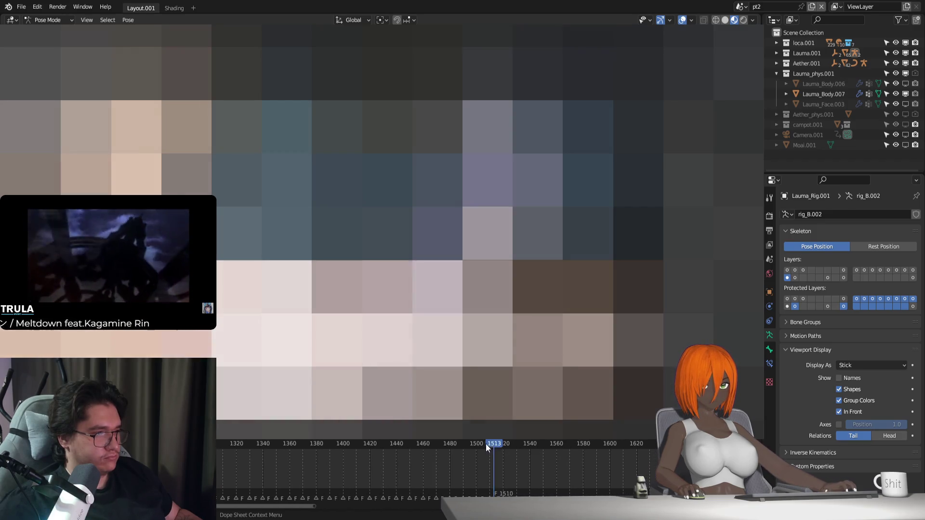
key("space")
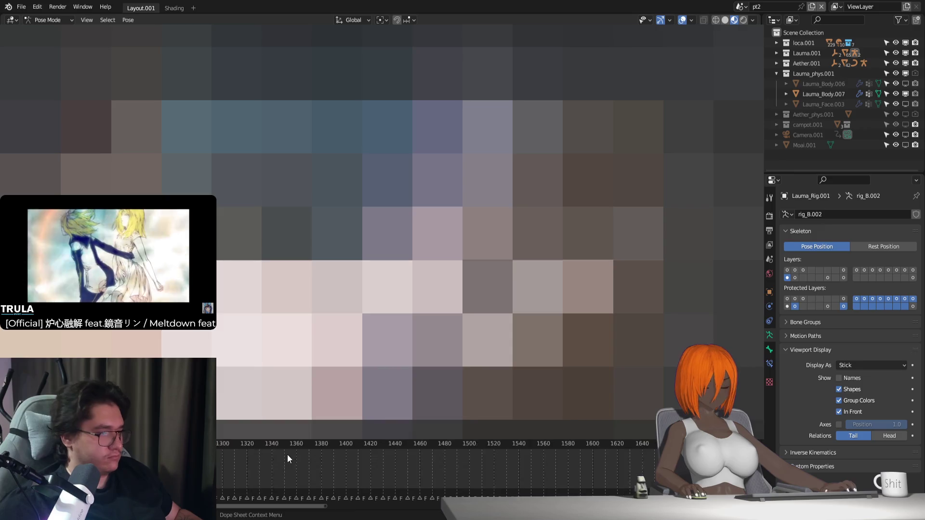
scroll(445, 471, "down", 4)
Replay from frame 1440, key the current pose at frame 1460, then move on toward frame 1500
left_click_drag(427, 444, 292, 442)
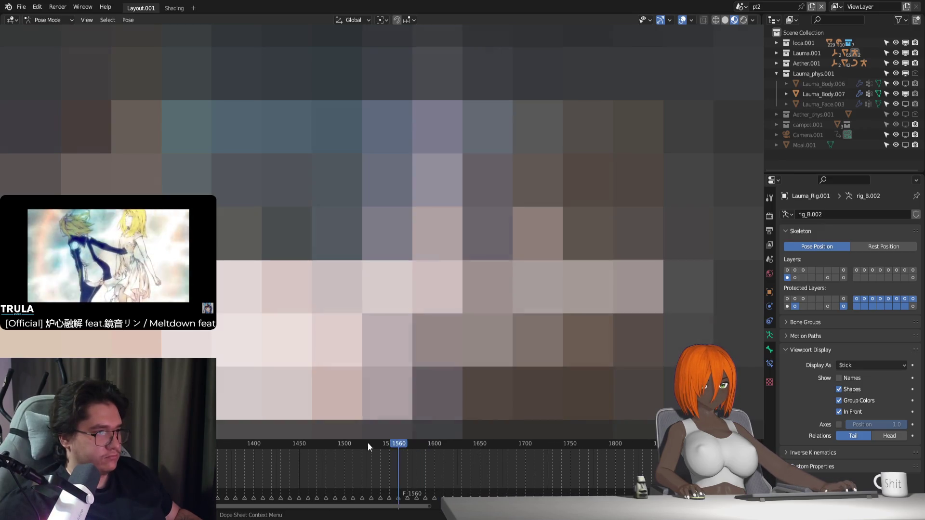
key("space")
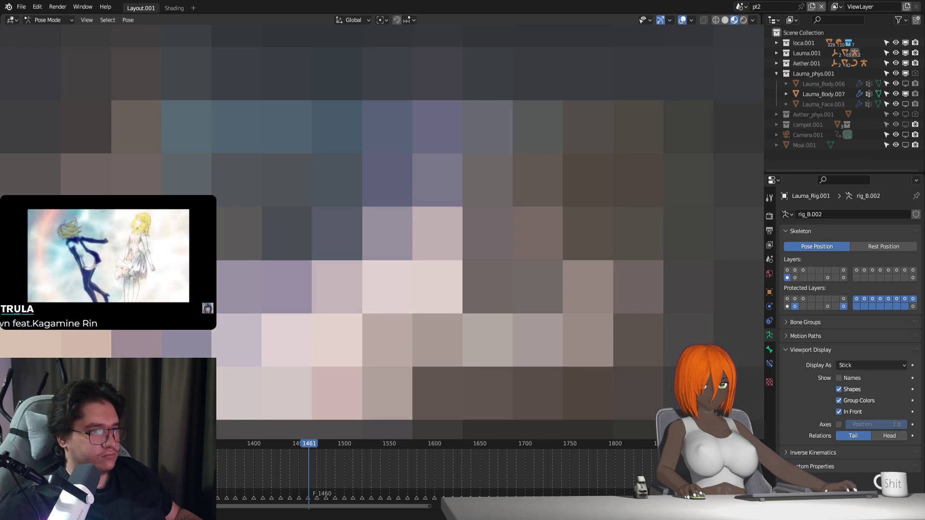
scroll(297, 444, "up", 2)
left_click_drag(297, 445, 296, 453)
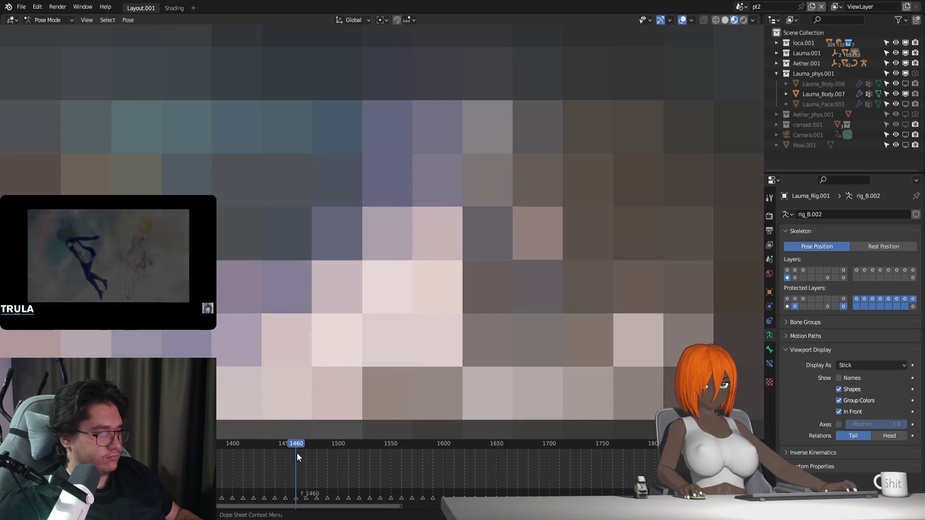
key("i")
scroll(316, 450, "up", 2)
scroll(370, 441, "up", 1)
left_click_drag(369, 441, 442, 465)
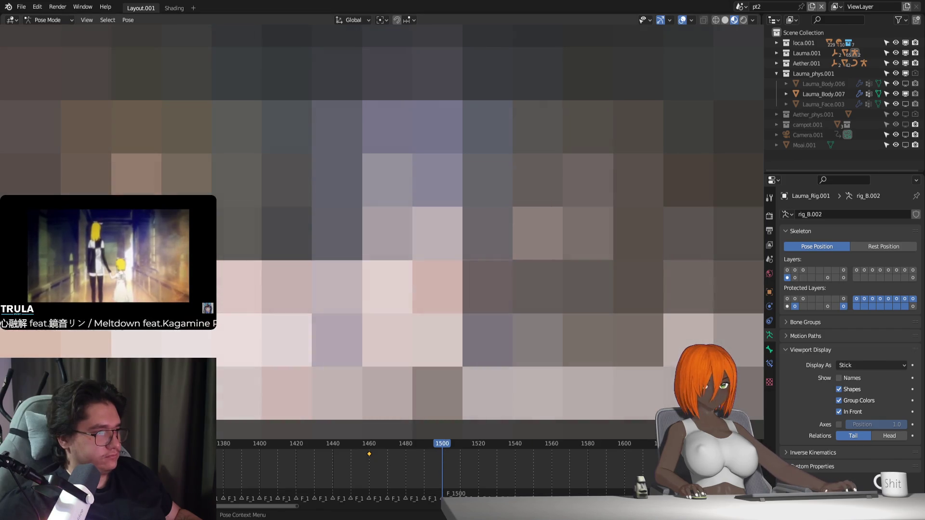
Rotate the selected bones, then move them along the global Z axis twice
key("r")
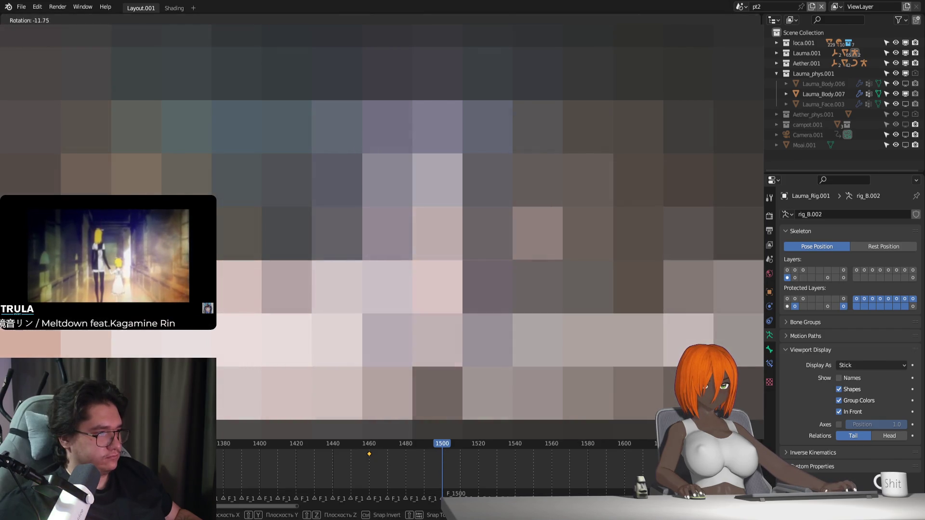
key("Return")
key("g")
key("z")
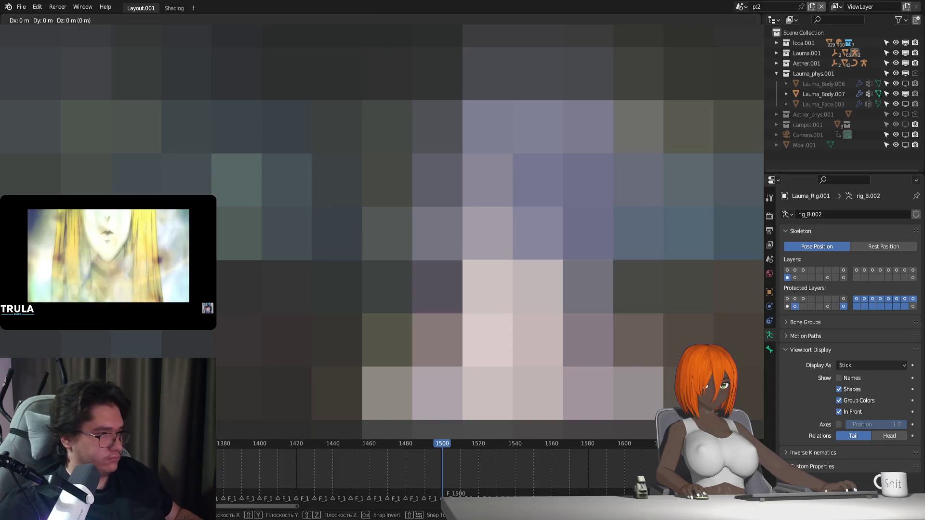
key("Return")
key("g")
key("z")
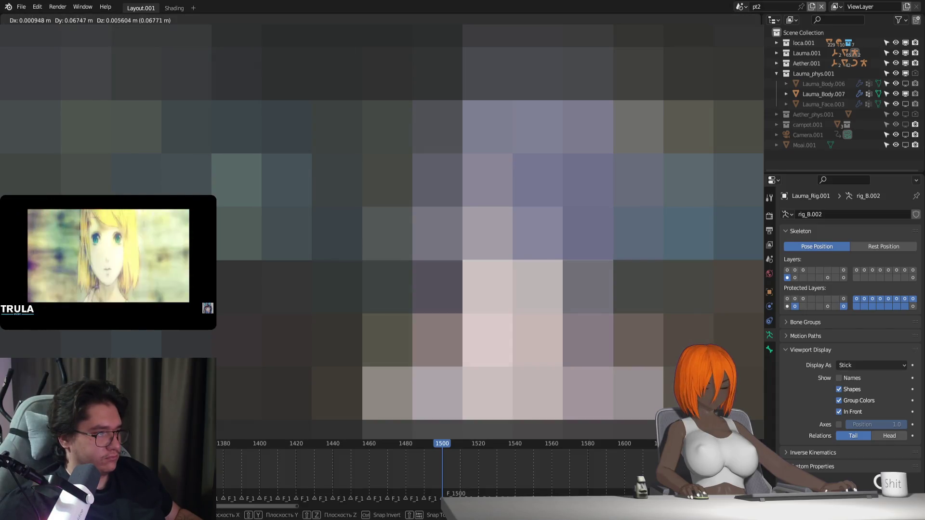
key("Return")
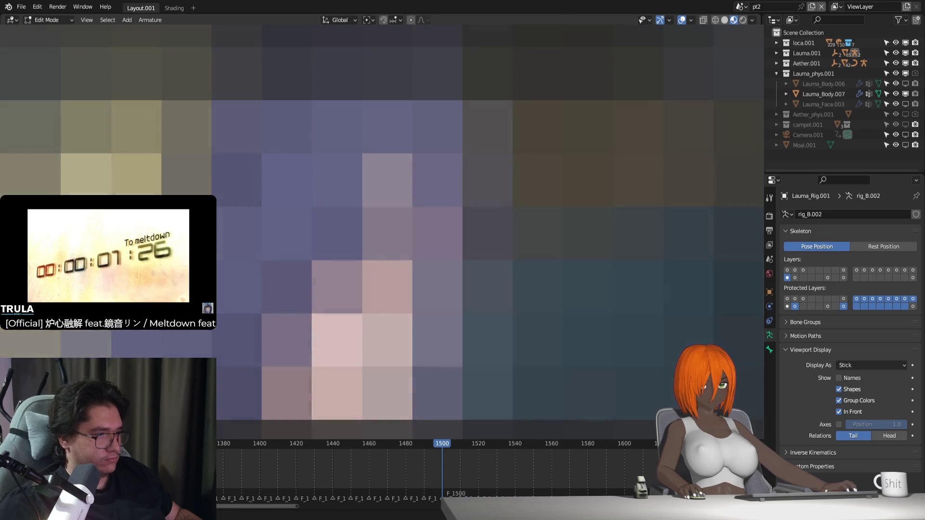
Nudge the bones with several free moves and return the armature to Pose Mode
key("g")
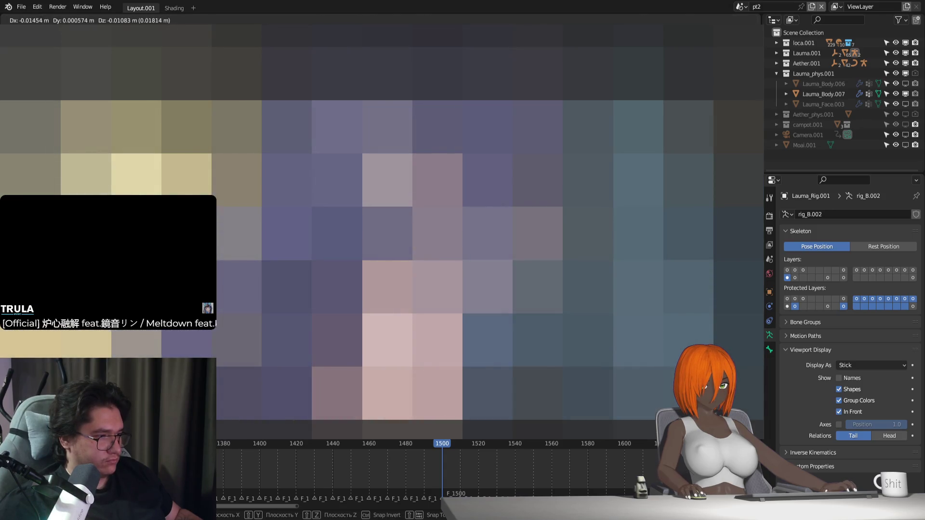
key("Return")
key("g")
key("Return")
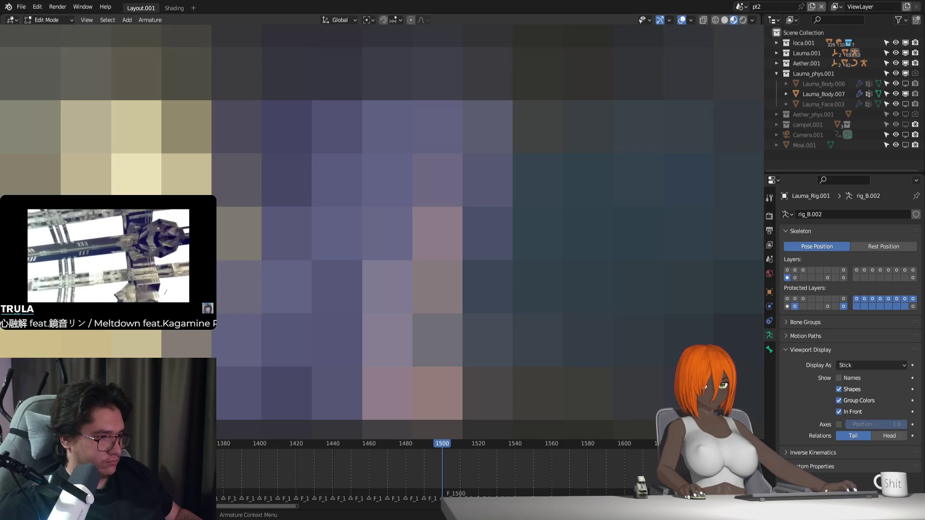
key("g")
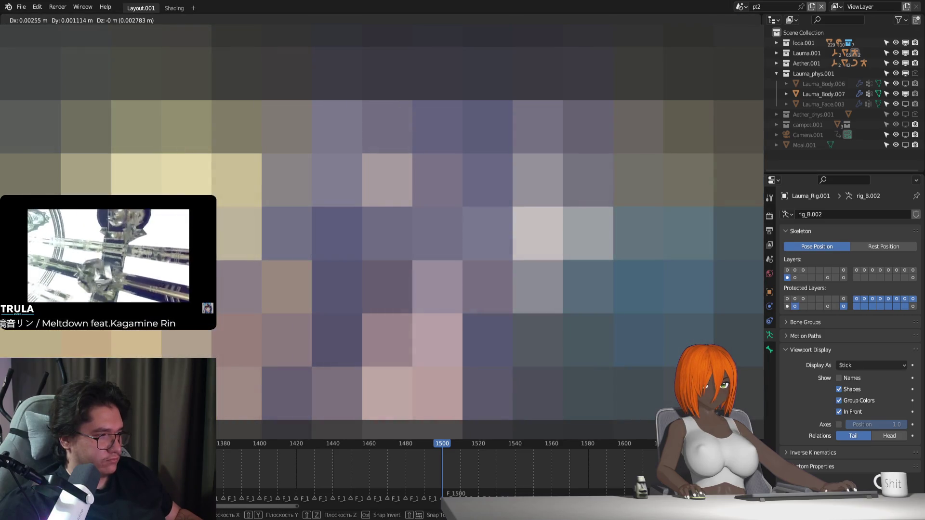
key("Return")
key("ctrl+Tab")
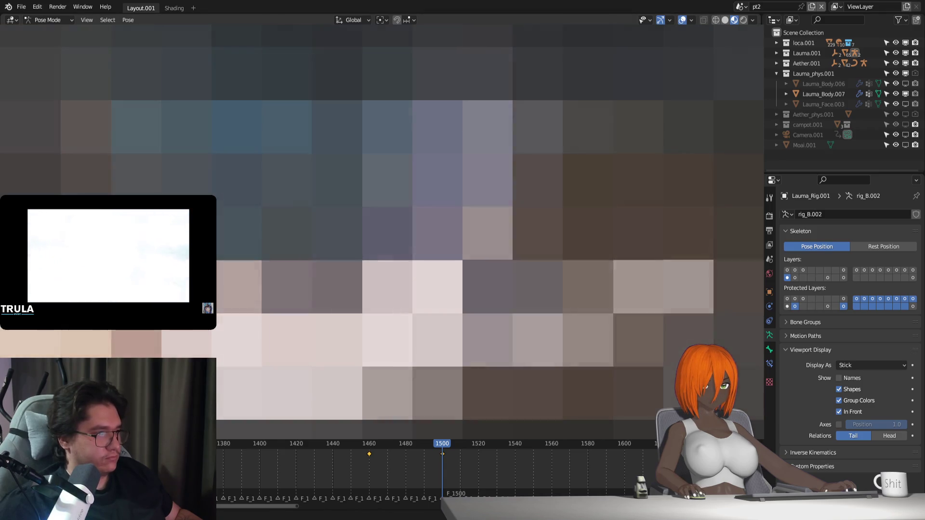
Replay from frame 1460, key the pose at frame 1520 and advance to frame 1550
left_click(369, 444)
key("space")
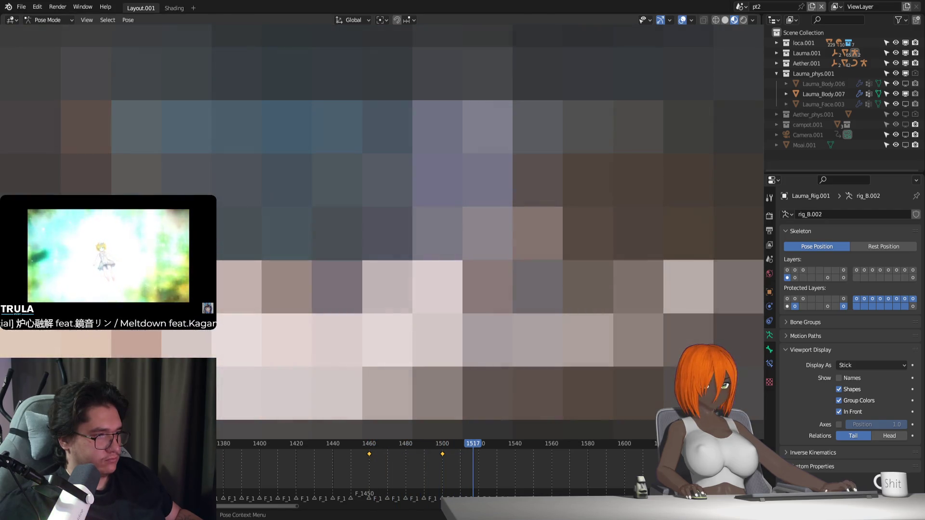
left_click_drag(450, 446, 493, 454)
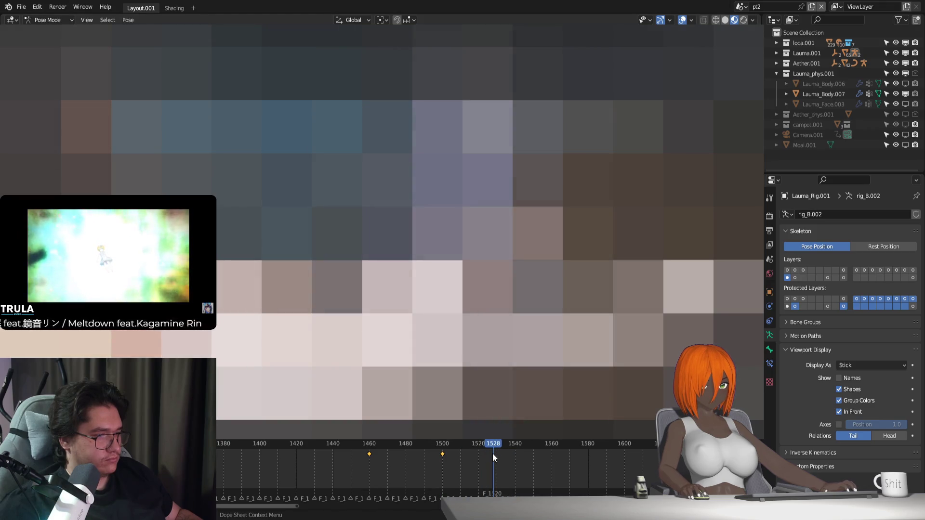
key("i")
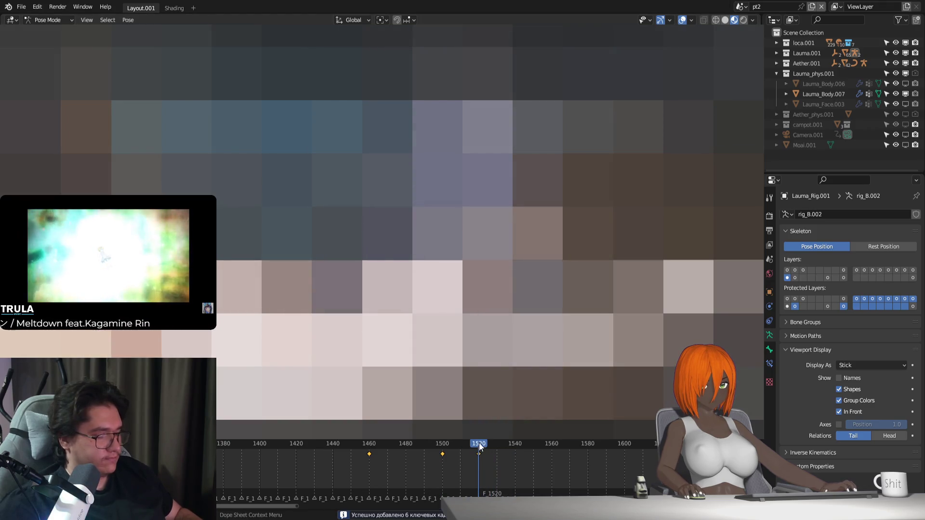
left_click_drag(479, 443, 528, 454)
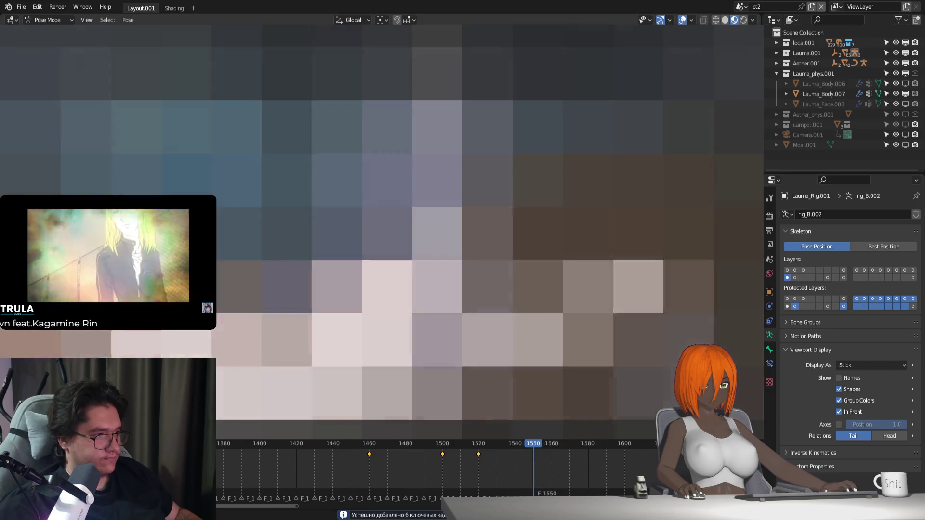
Rotate the bones around global Z at frame 1550 to key the pose, then replay from 1515
key("g")
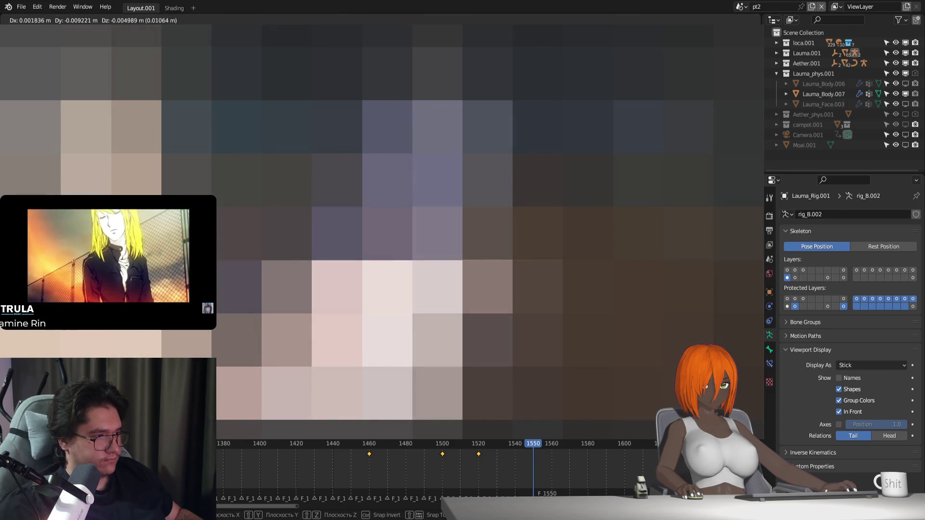
key("r")
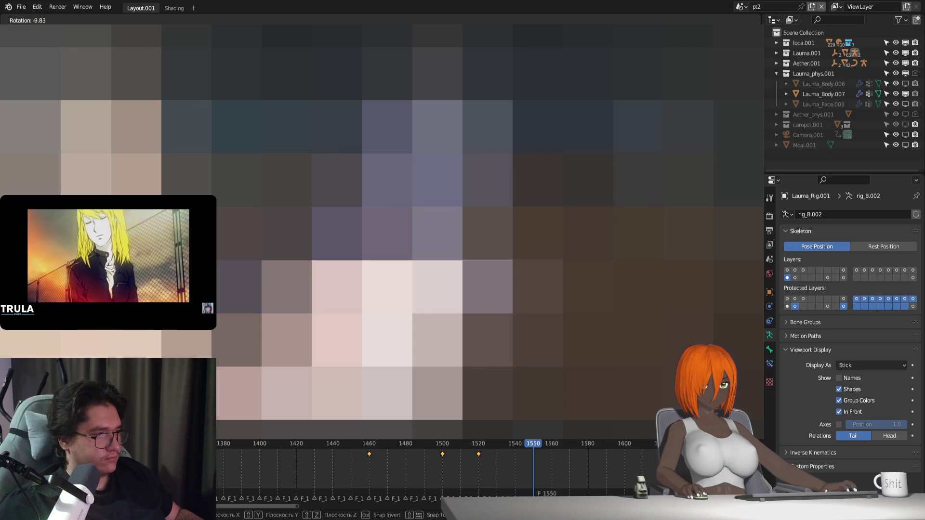
key("z")
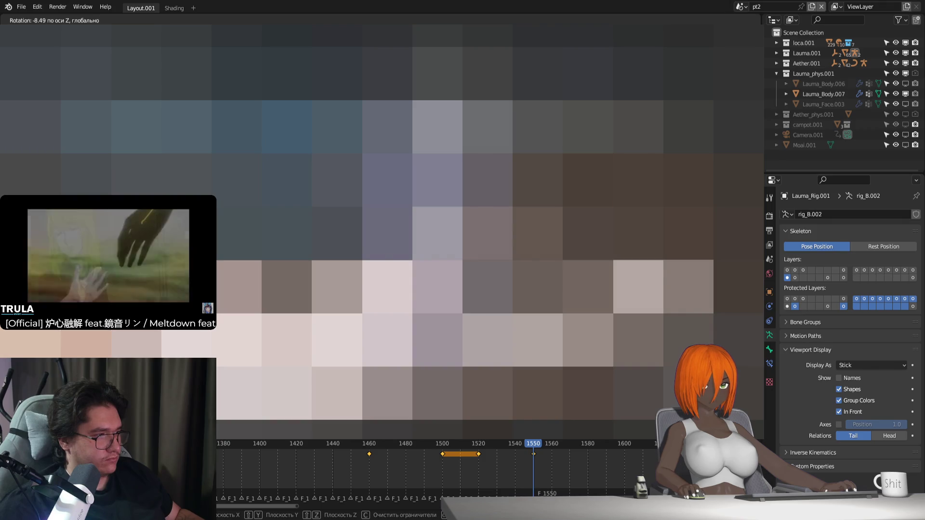
key("Return")
left_click_drag(534, 444, 456, 439)
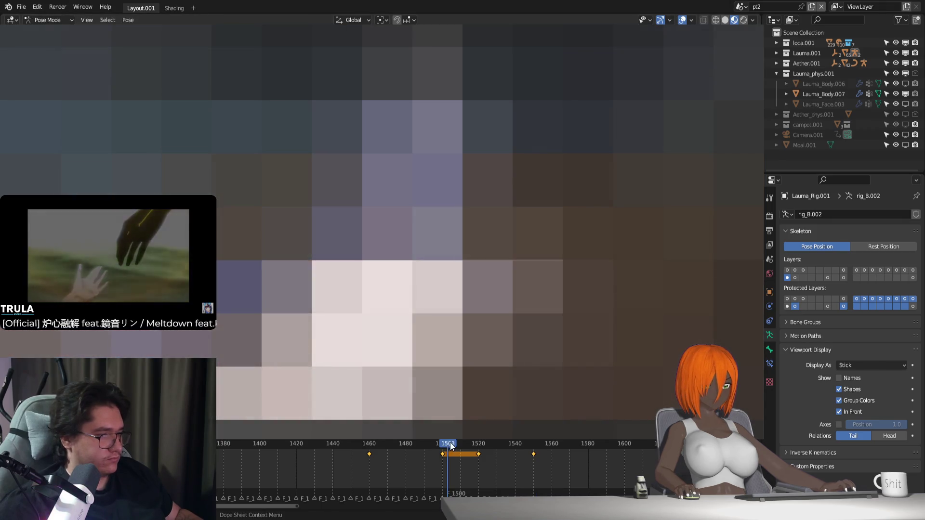
key("space")
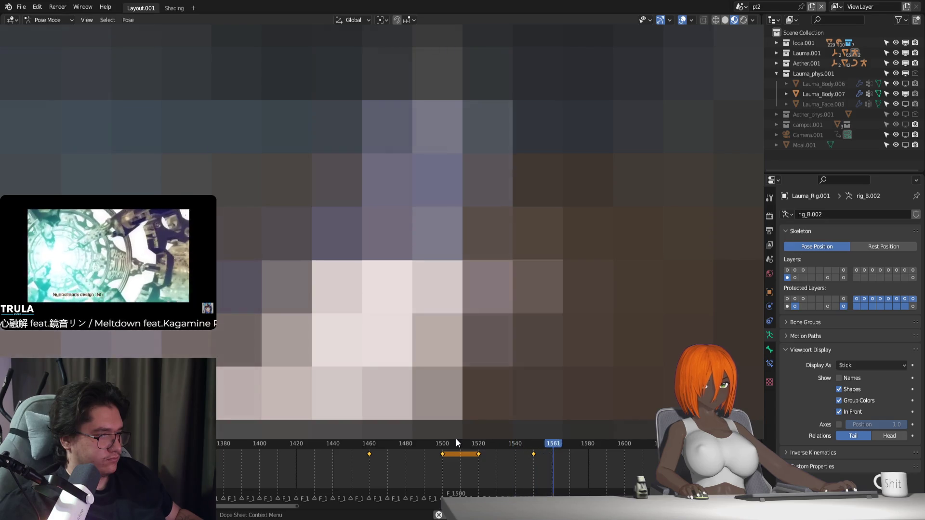
Review playback from about frame 1476, then key the current pose at frame 1679
left_click(458, 443)
left_click_drag(460, 444, 477, 447)
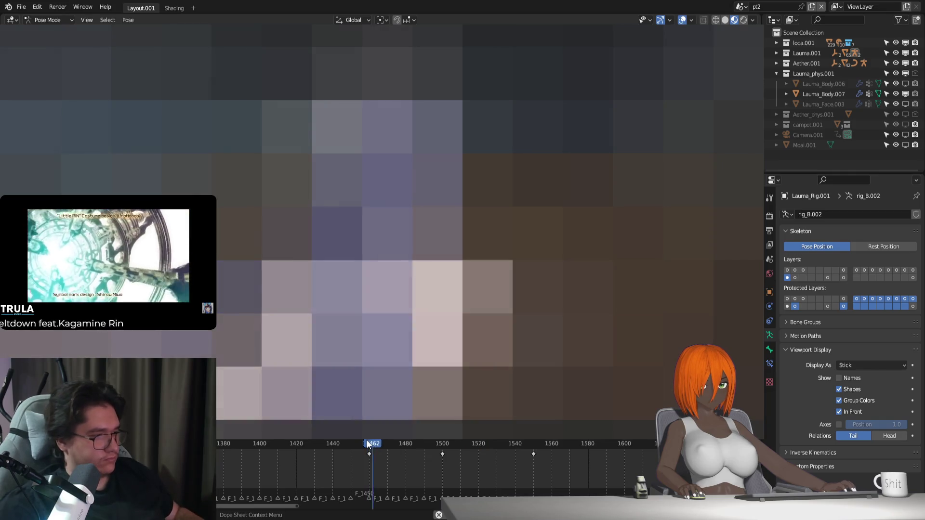
left_click_drag(383, 444, 398, 441)
key("space")
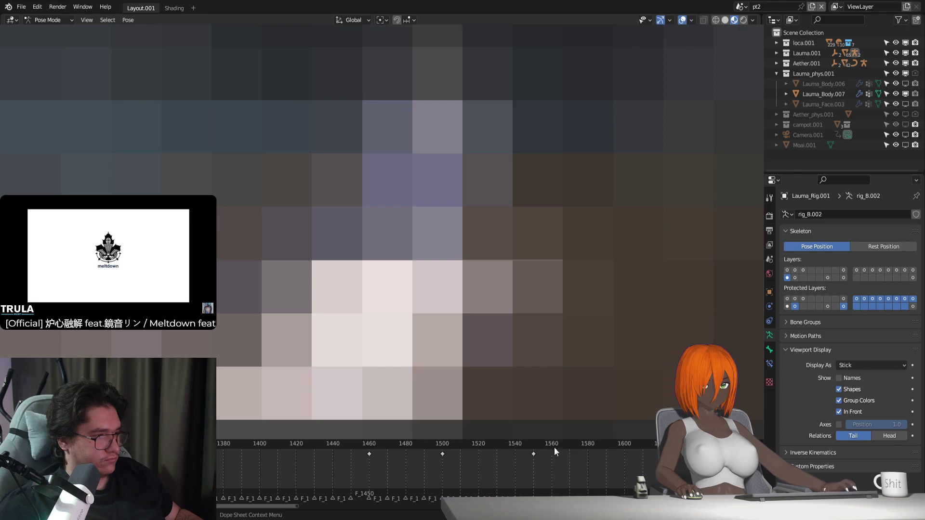
left_click(460, 444)
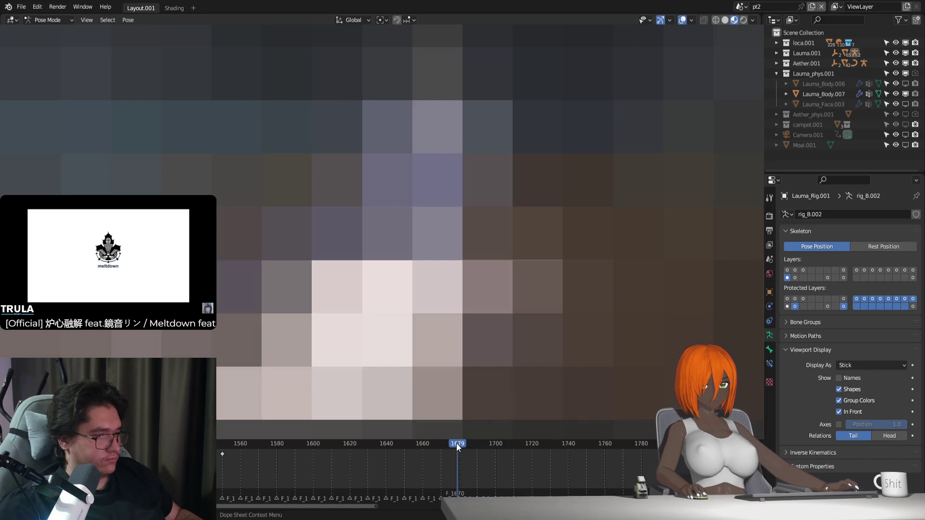
left_click_drag(456, 443, 402, 446)
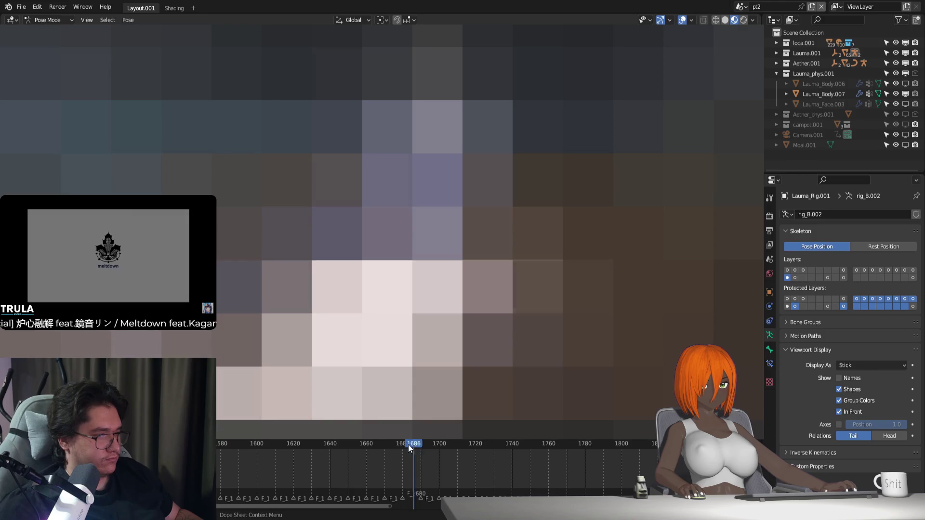
key("i")
Play back around the new key at 1679, stop, deselect the bones and adjust the view
left_click_drag(402, 446, 476, 457)
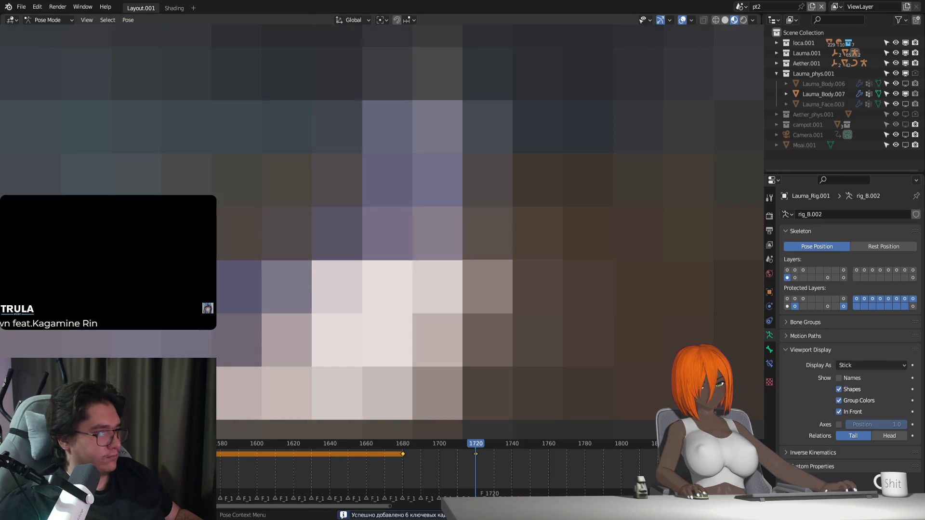
left_click(399, 444)
key("space")
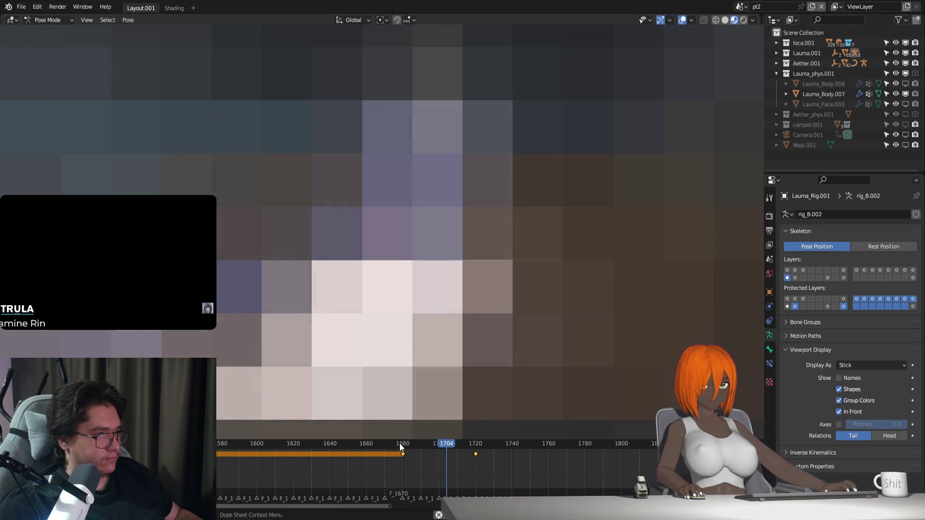
key("Escape")
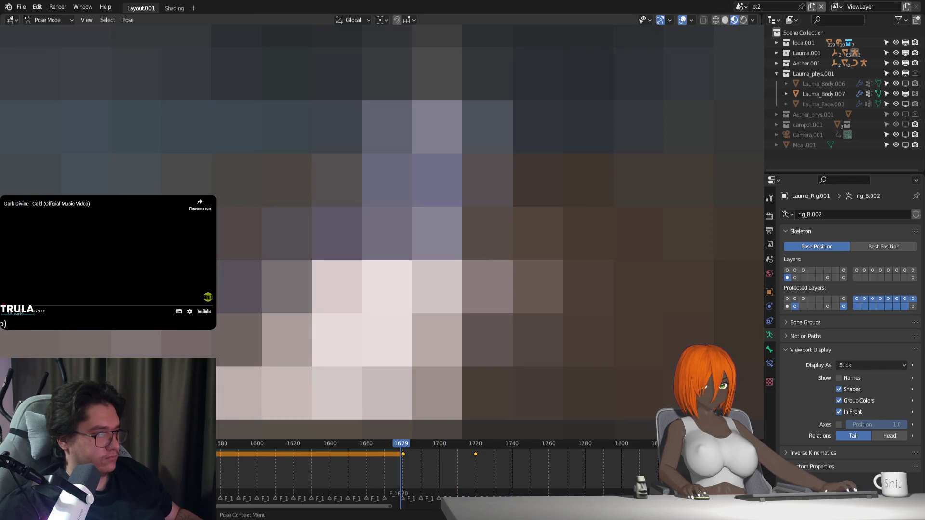
key("shift+Left")
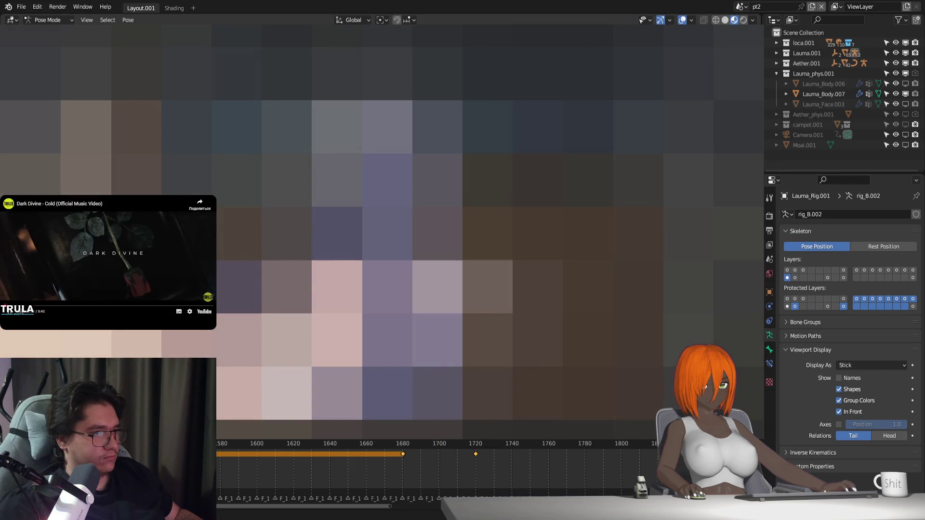
scroll(384, 232, "up", 2)
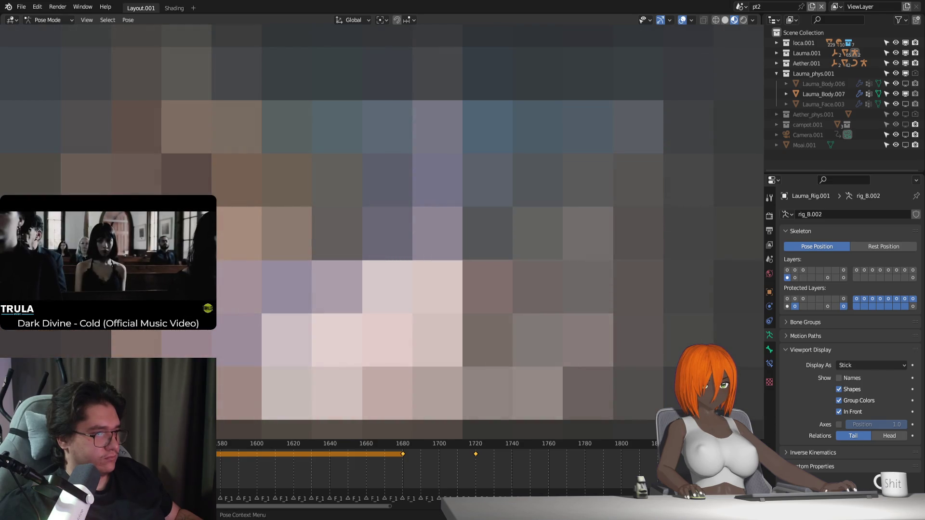
key("alt+a")
middle_click_drag(434, 253, 470, 238)
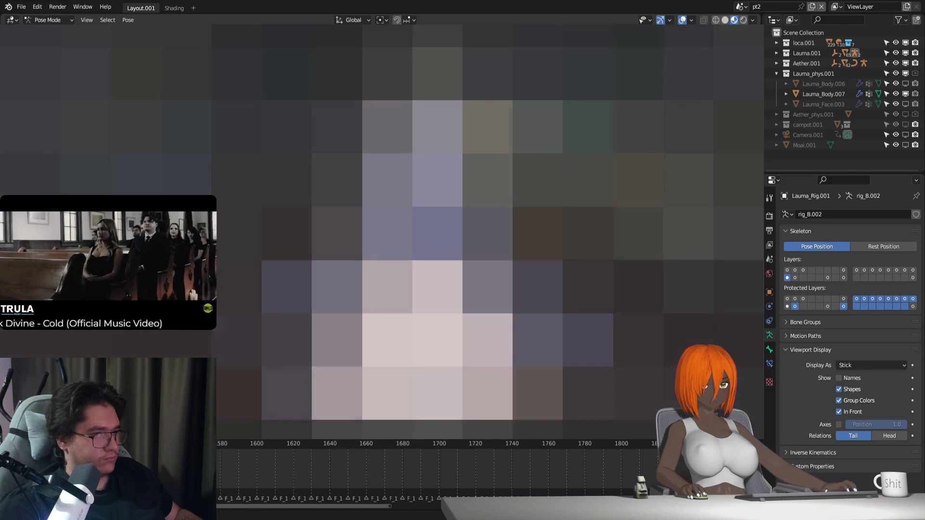
Jump to frame 1040 and play the animation through to about frame 1094
key("KP_Decimal")
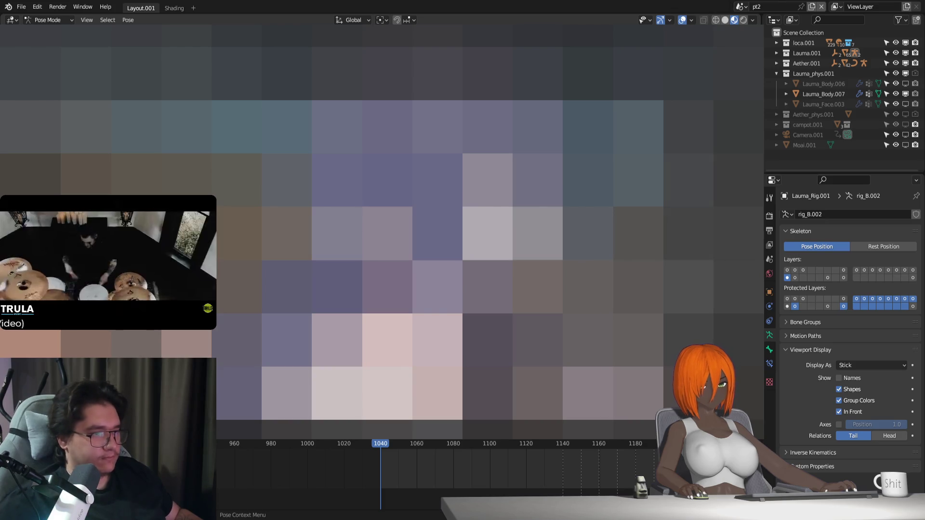
key("Right")
key("Right")
key("Right")
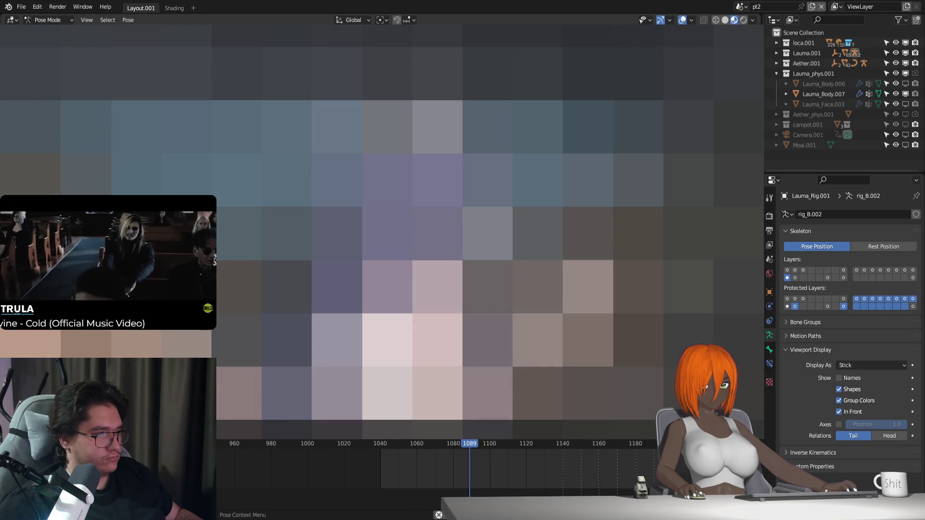
key("Escape")
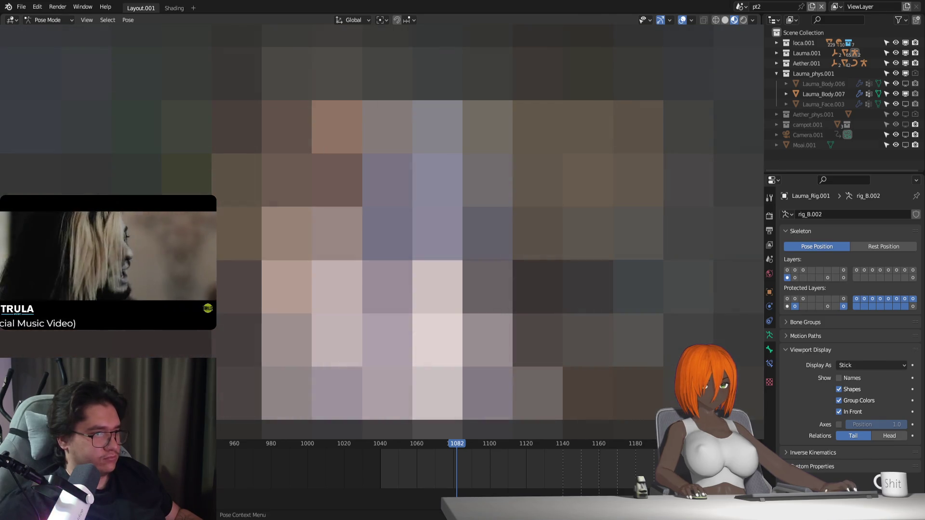
key("space")
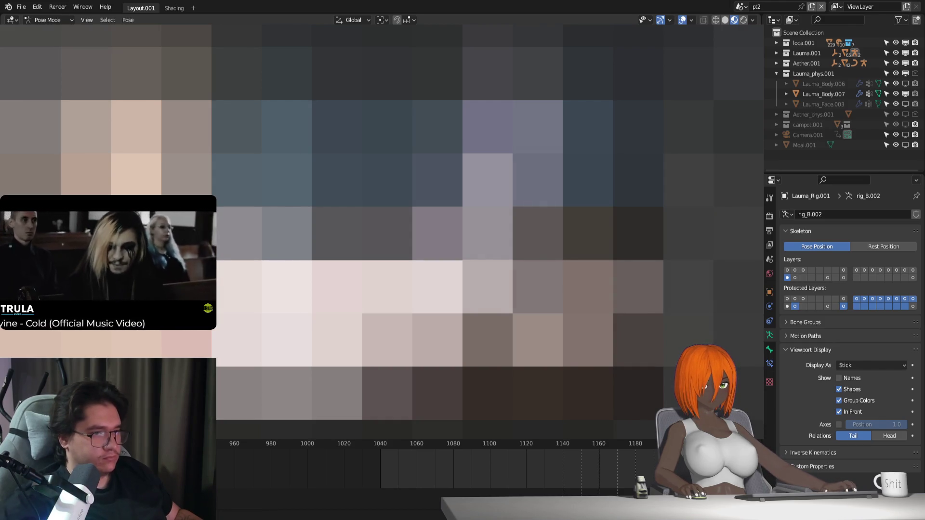
scroll(638, 474, "down", 2)
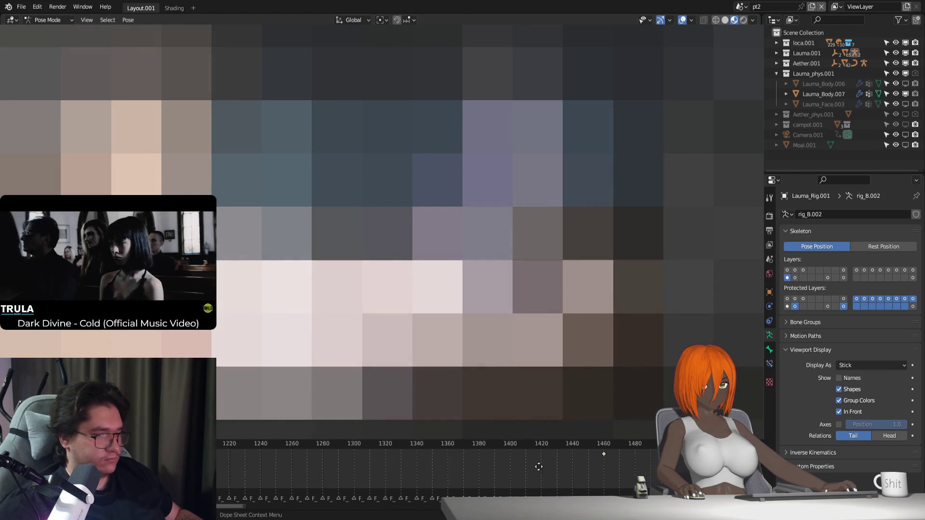
scroll(456, 460, "right", 5, "ctrl")
Play the animation from frame 1345 onward with the rig bones deselected
left_click(244, 445)
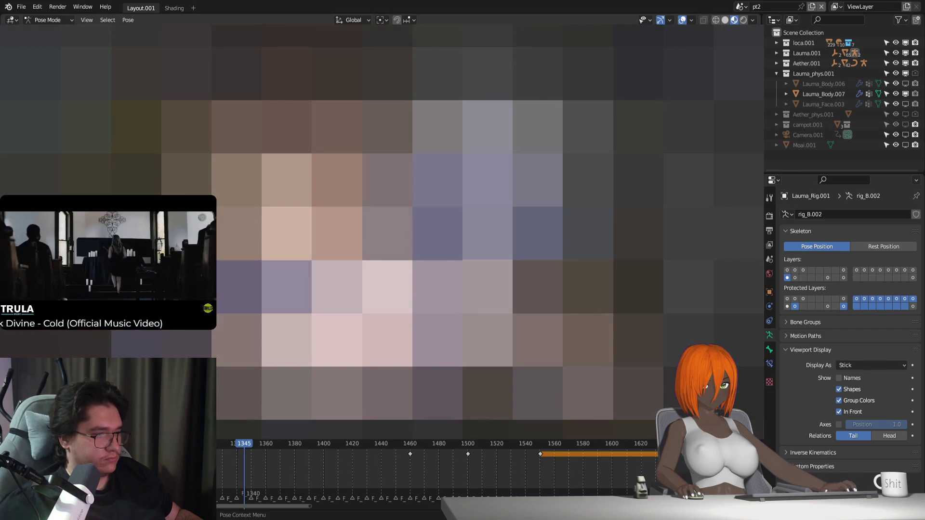
key("space")
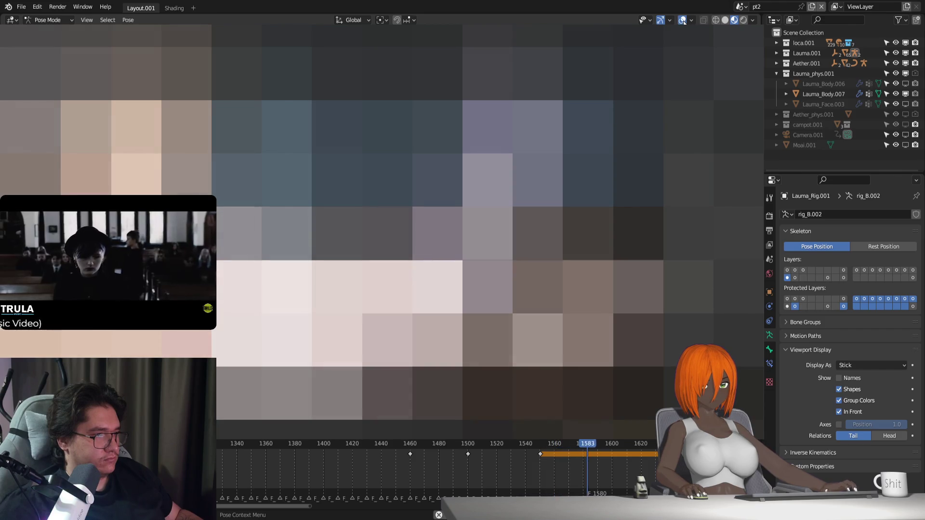
key("alt+a")
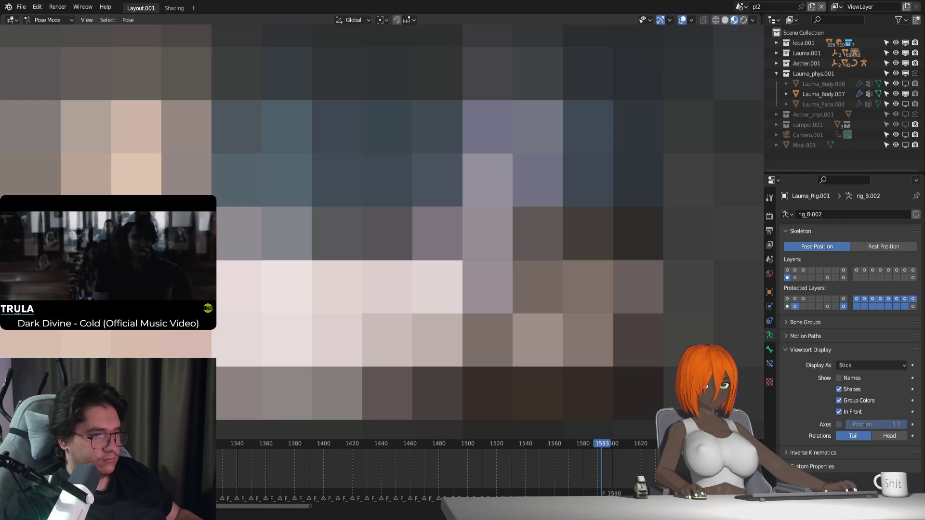
key("space")
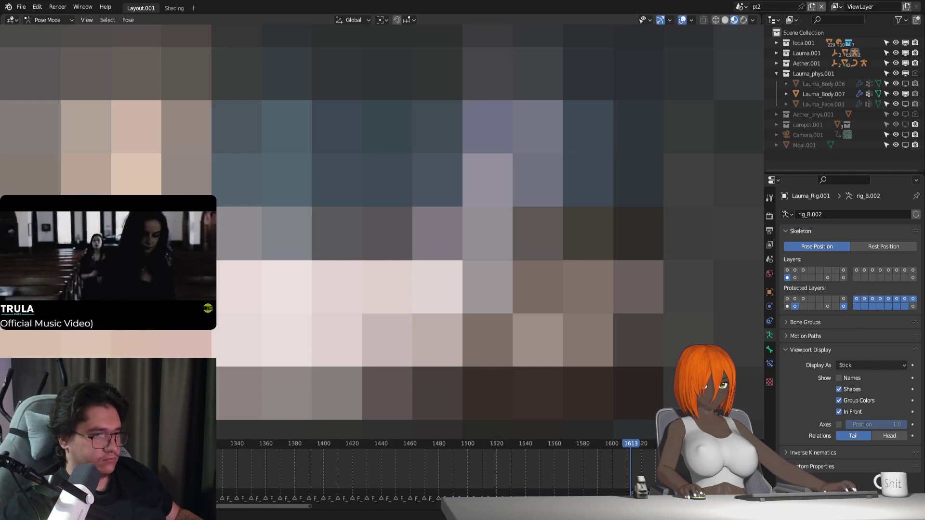
Continue playback past frame 1613, then reselect the bones to show their keyframes near 1460
key("space")
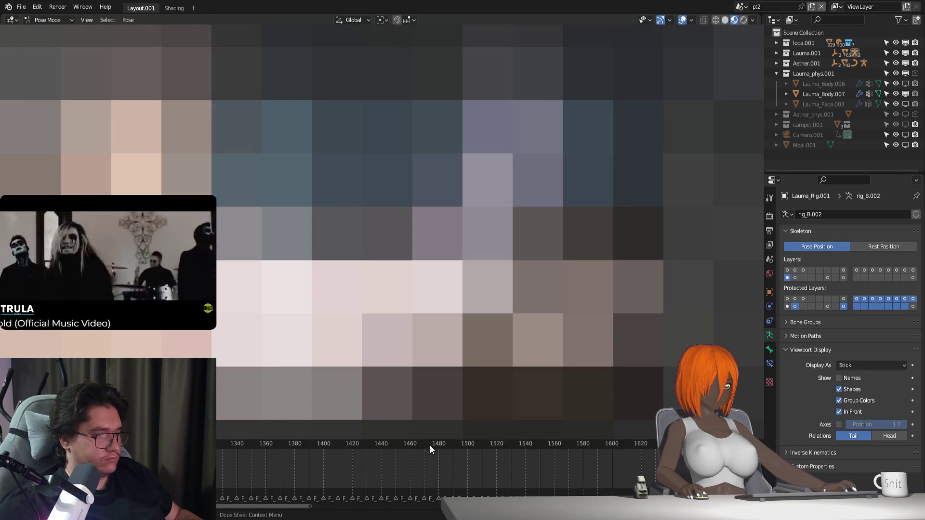
key("ctrl+v")
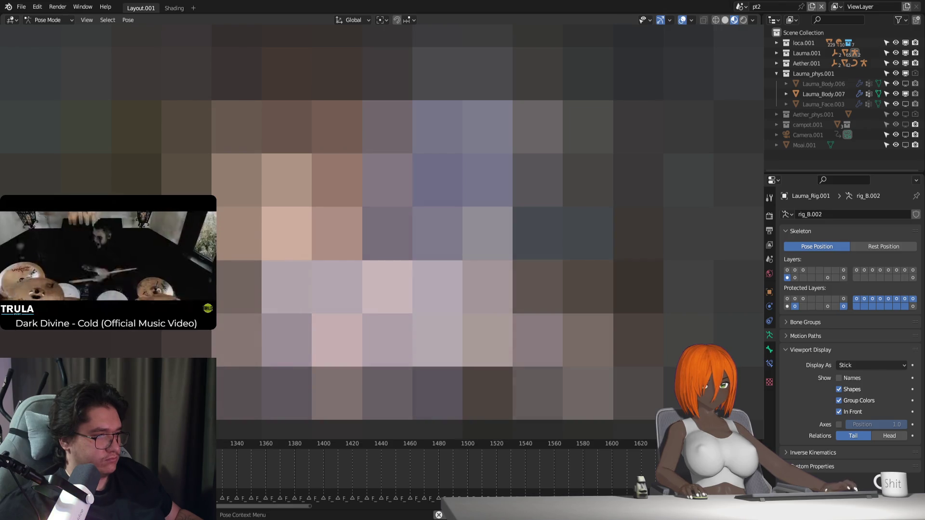
key("space")
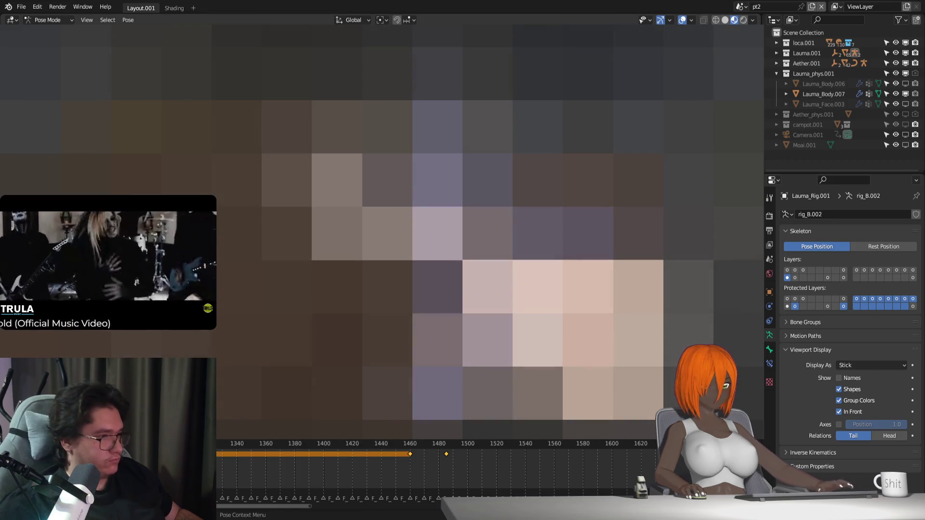
Rotate the bones about −18° around global Z and key that pose
key("r")
key("z")
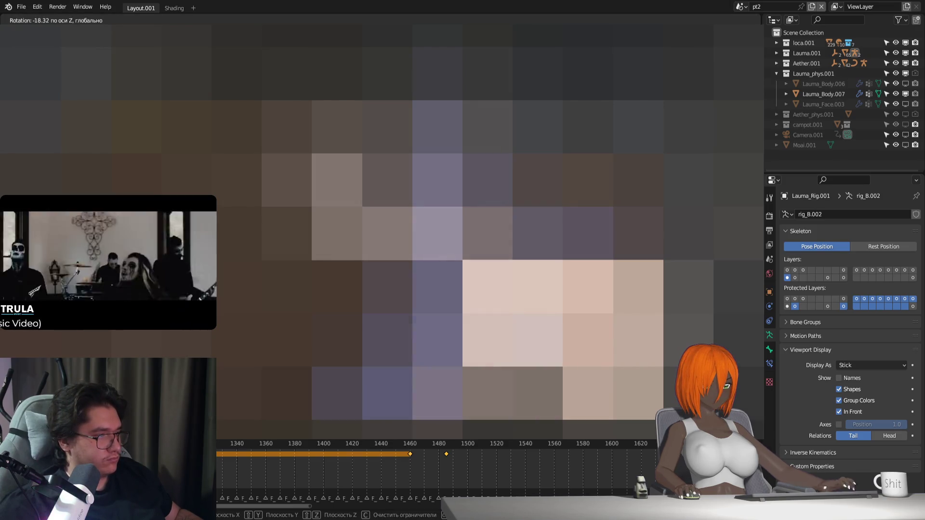
key("Return")
scroll(298, 458, "down", 4)
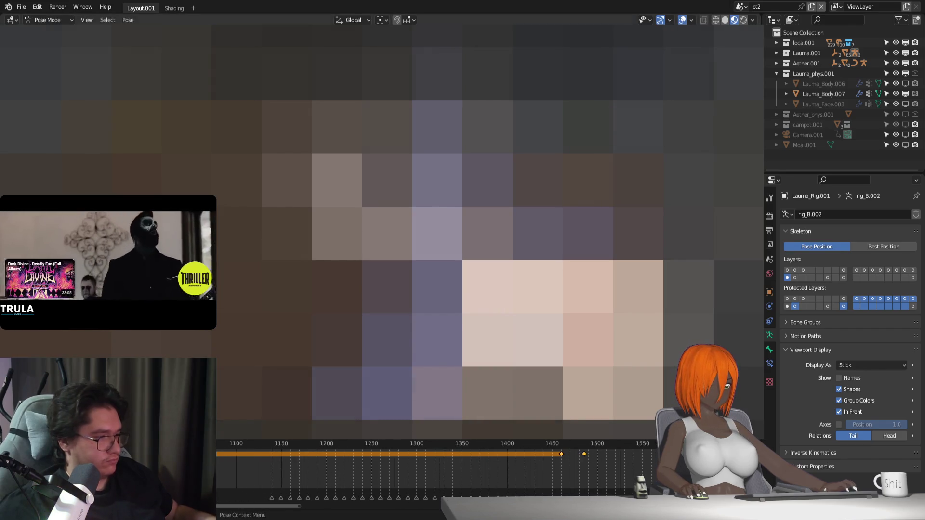
key("i")
Select only the keyframe at frame 1460 in the dope sheet
left_click(458, 470)
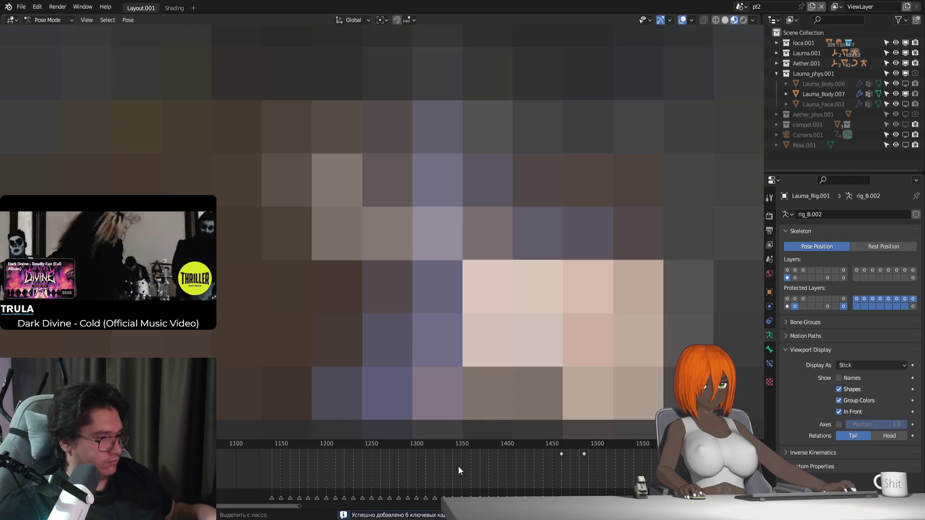
left_click(561, 446)
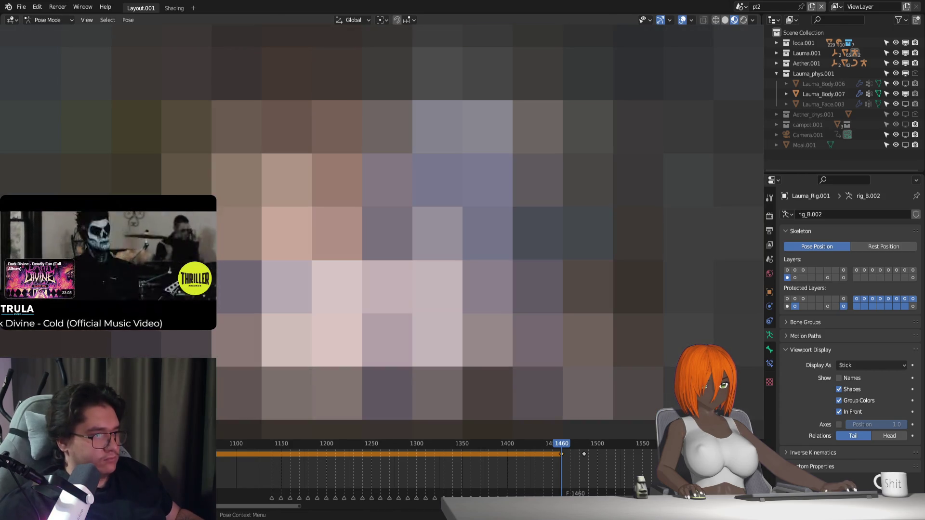
key("Return")
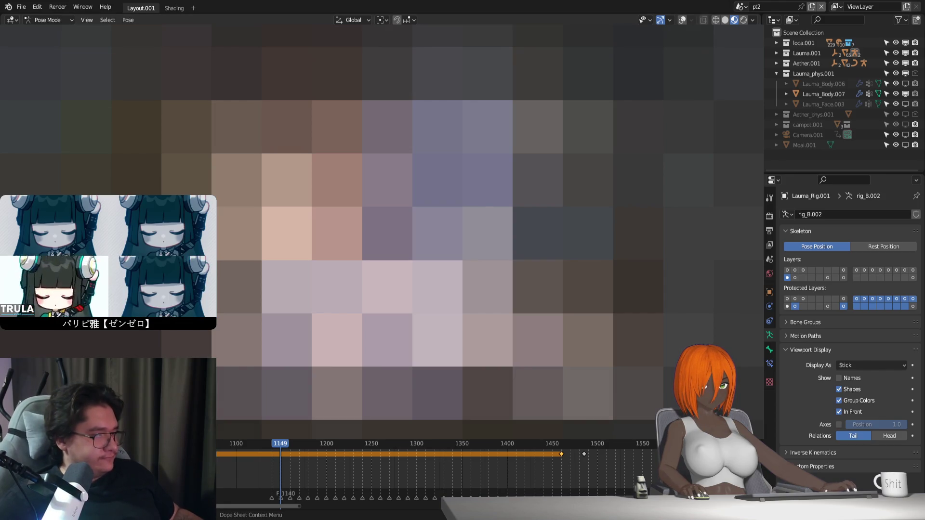
key("Right")
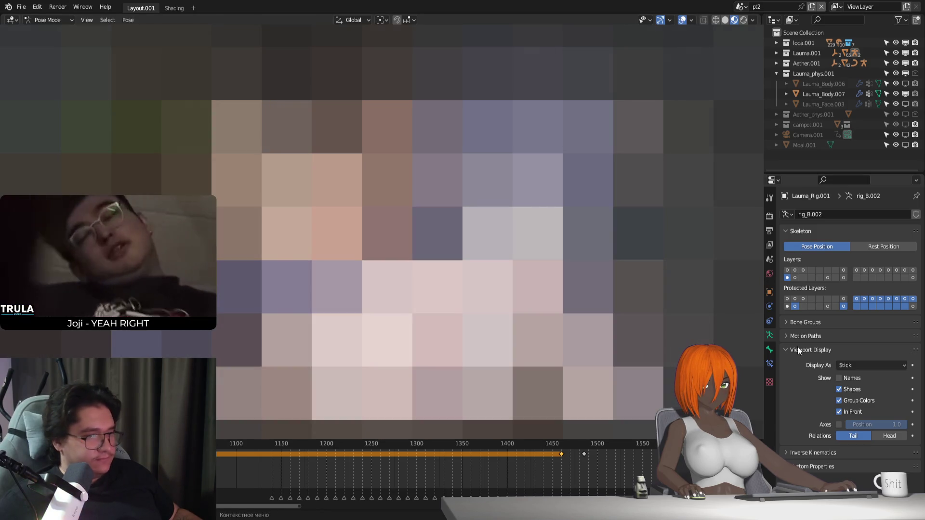
left_click(842, 269)
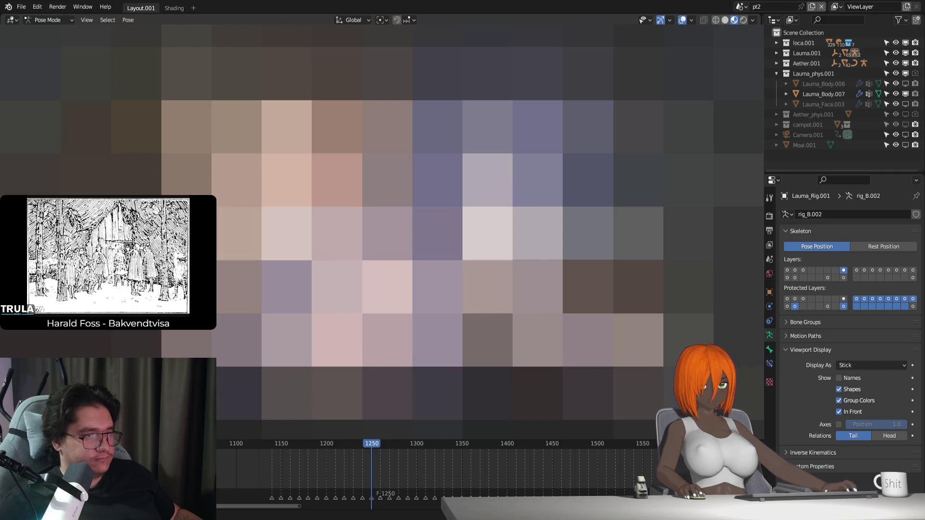
Play the animation from frame 1250 to about 1339 and stop
key("space")
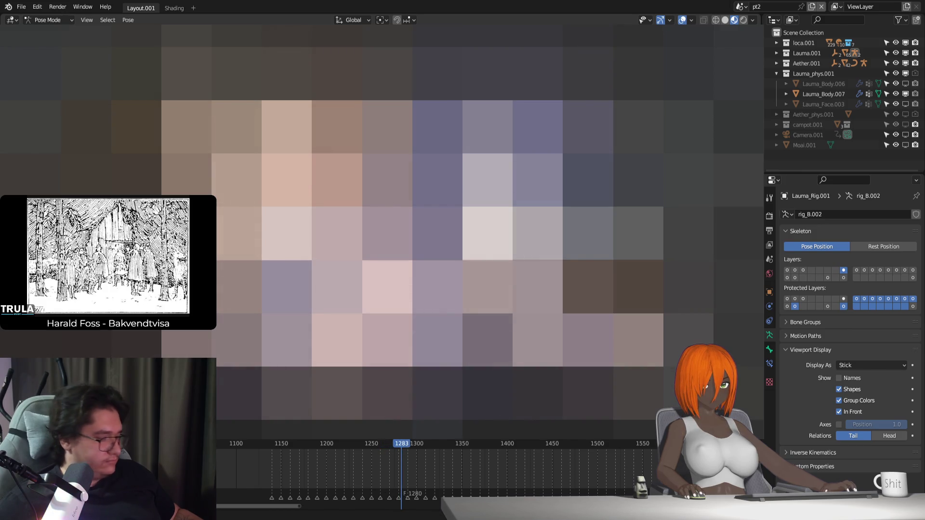
key("space")
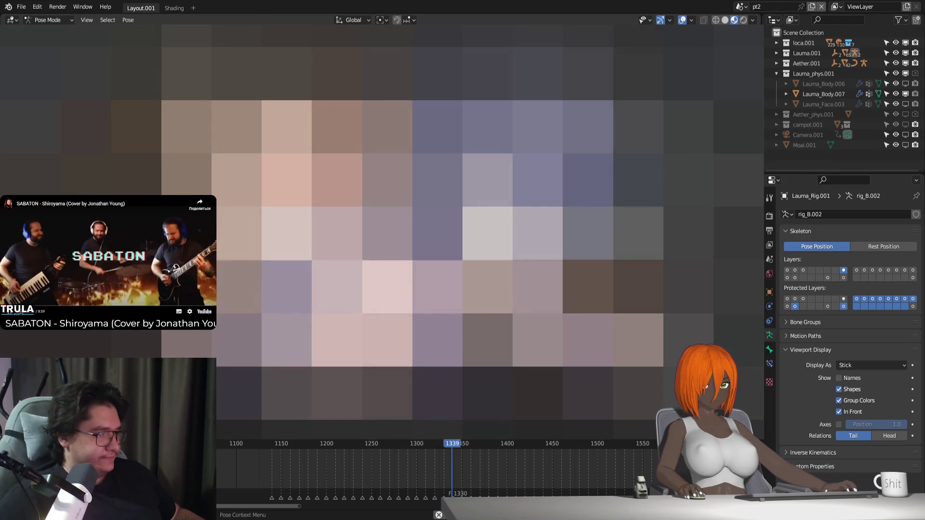
key("Escape")
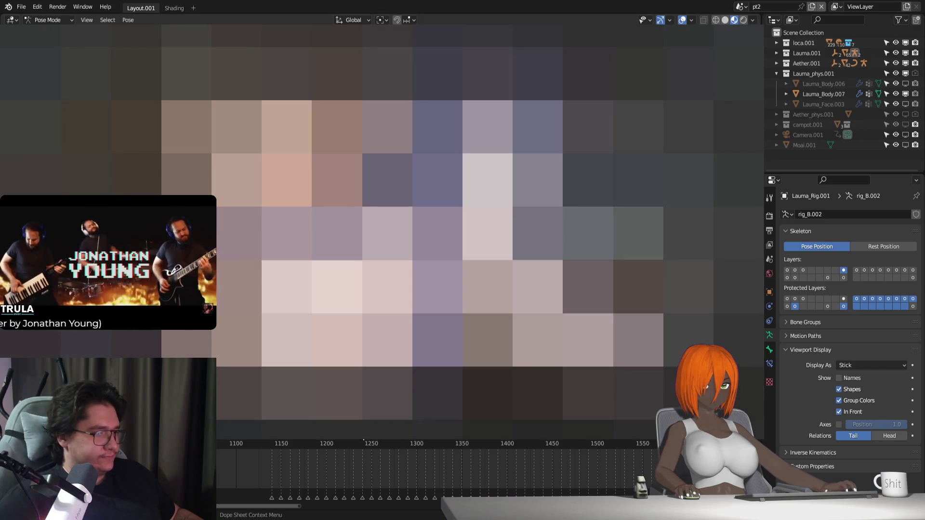
scroll(434, 232, "up", 2)
scroll(434, 232, "up", 2)
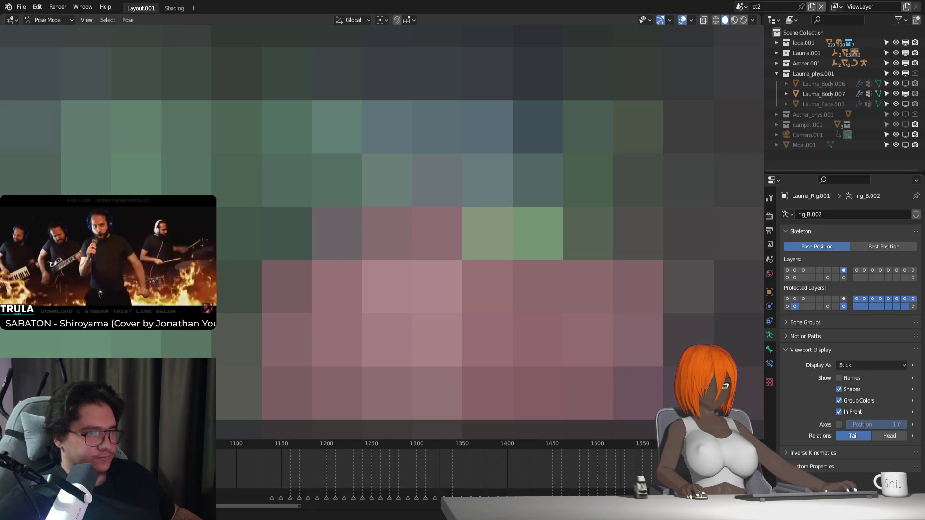
Replay the animation from around frame 1146 and stop it at frame 1183
left_click_drag(272, 443, 278, 443)
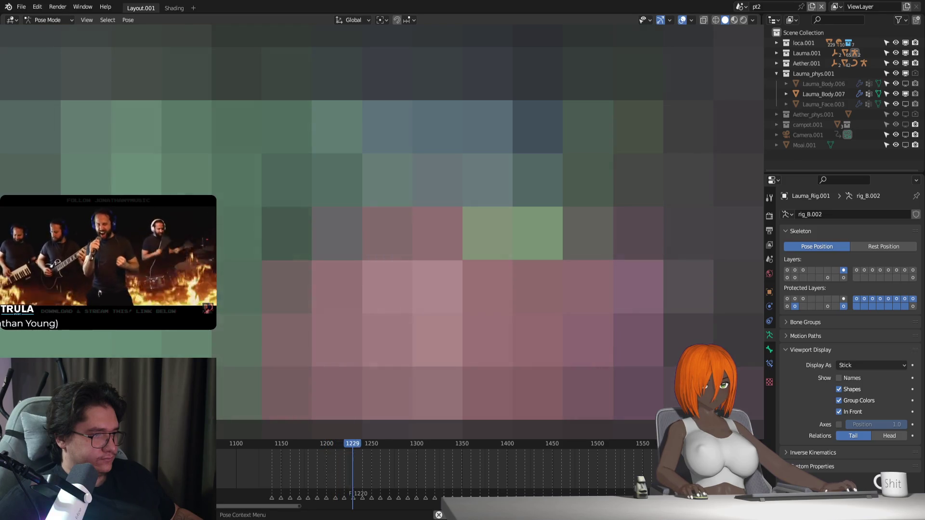
key("space")
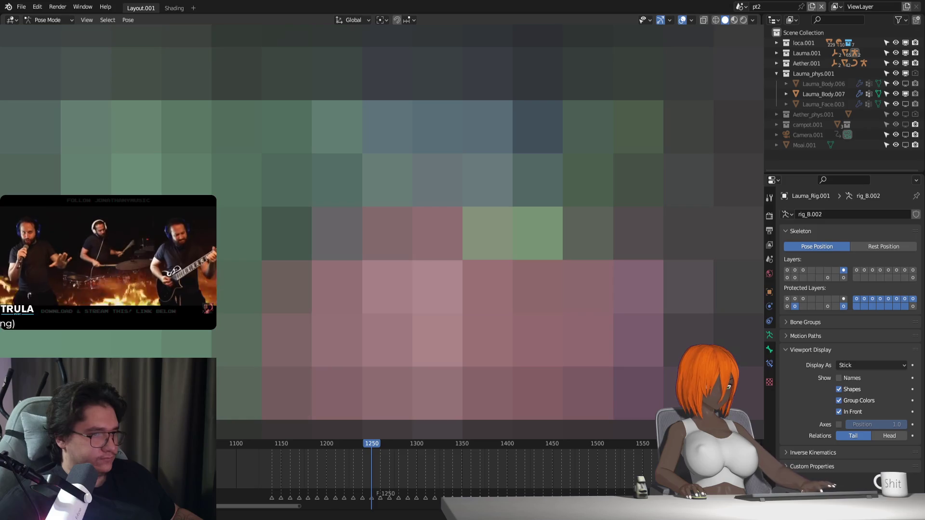
key("space")
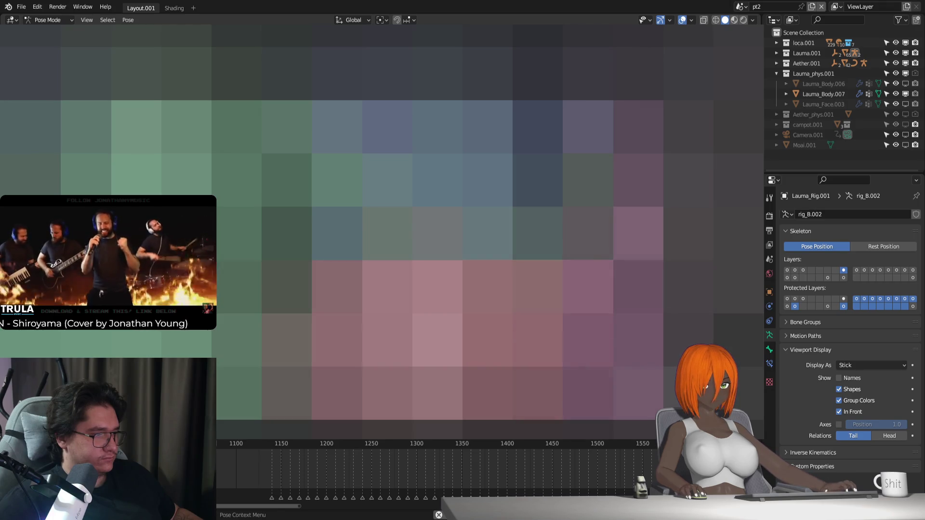
left_click(273, 445)
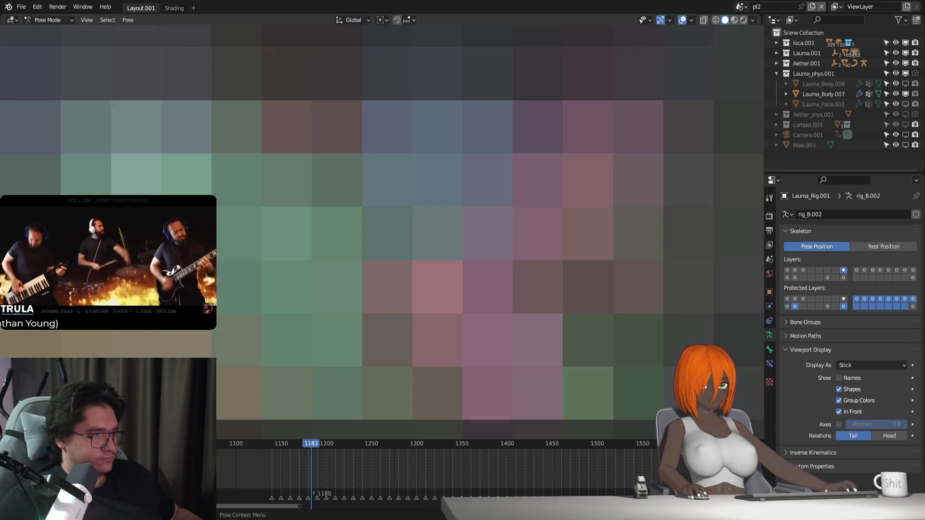
key("space")
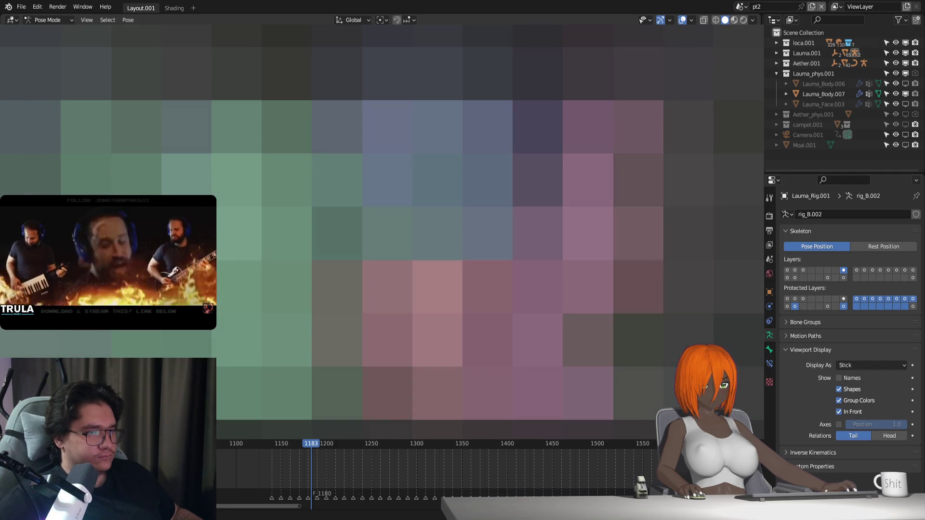
Step the playhead forward one frame on Lauma_Rig.001 in Pose Mode
key("Right")
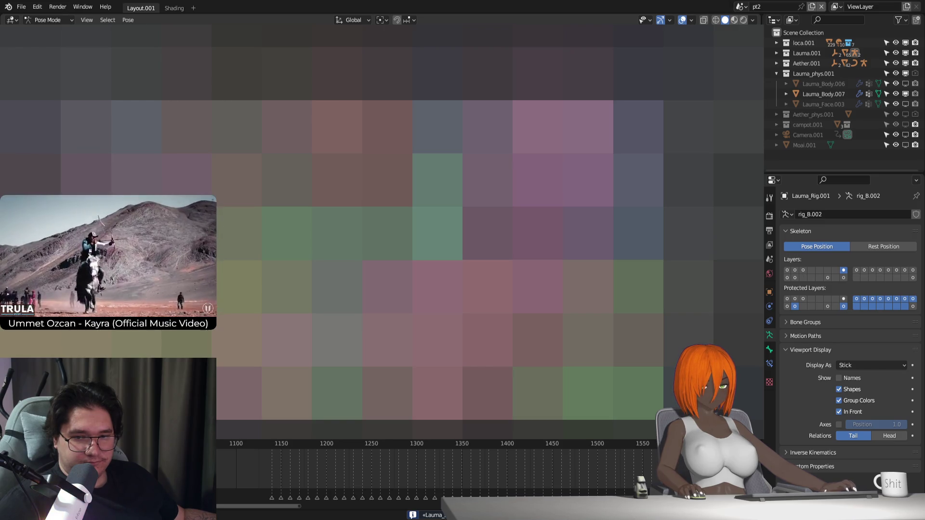
Select all bones, jump to the start frame and leave pose mode for object mode
key("a")
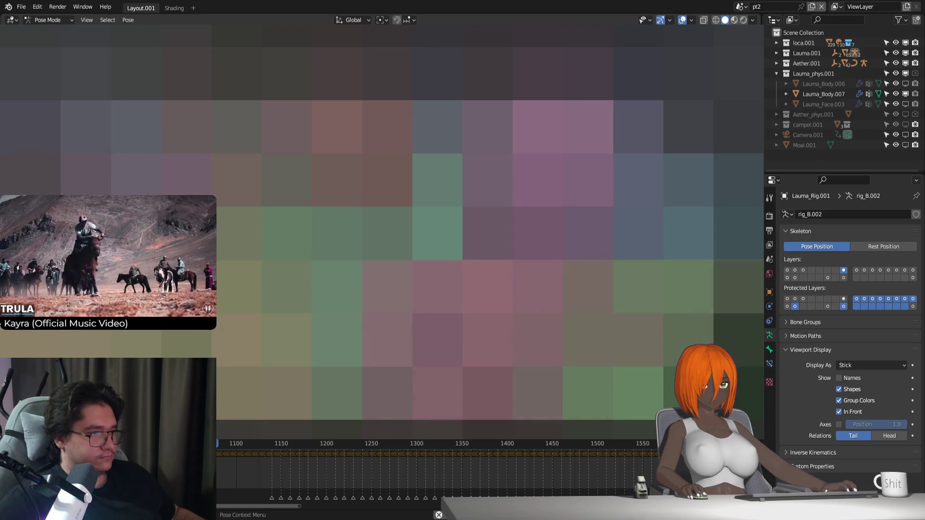
key("shift+Left")
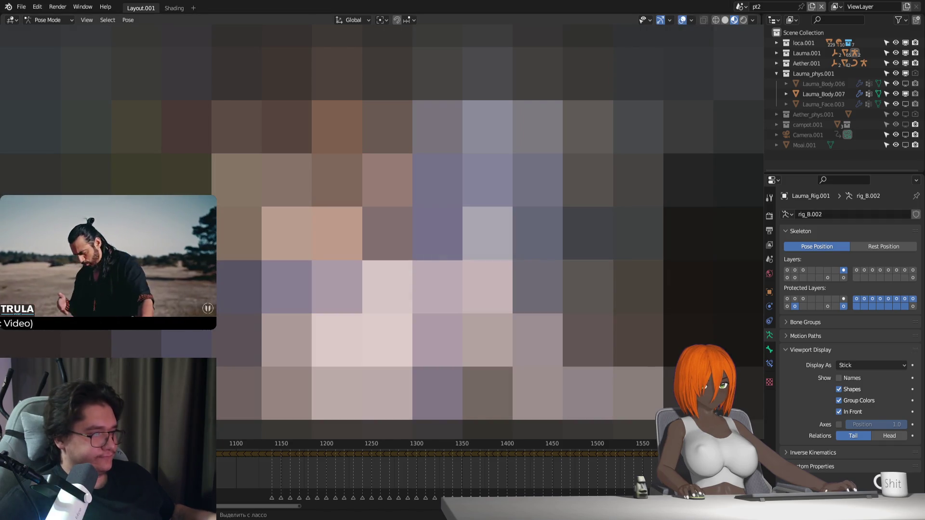
key("ctrl+Tab")
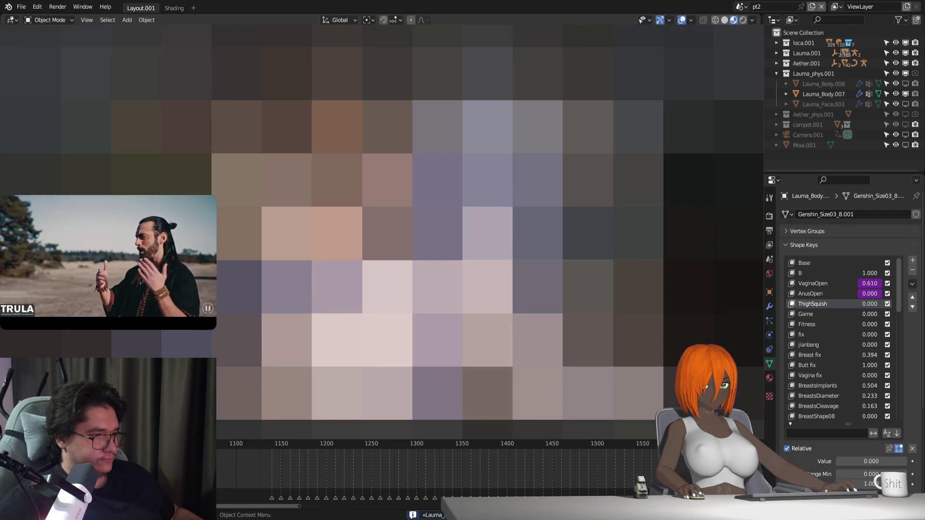
Hide Aether.001 in the outliner and set Lauma_Rig.001 to its rest position
left_click(823, 94)
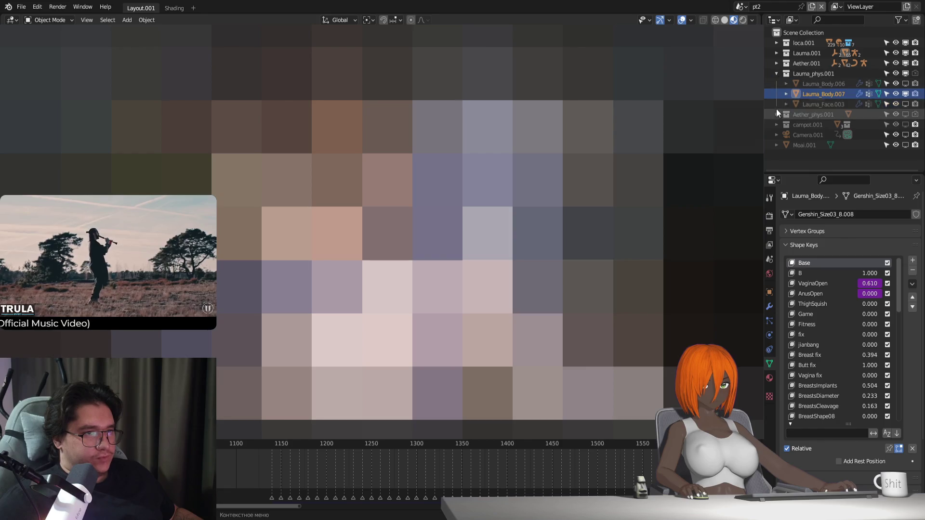
left_click(905, 63)
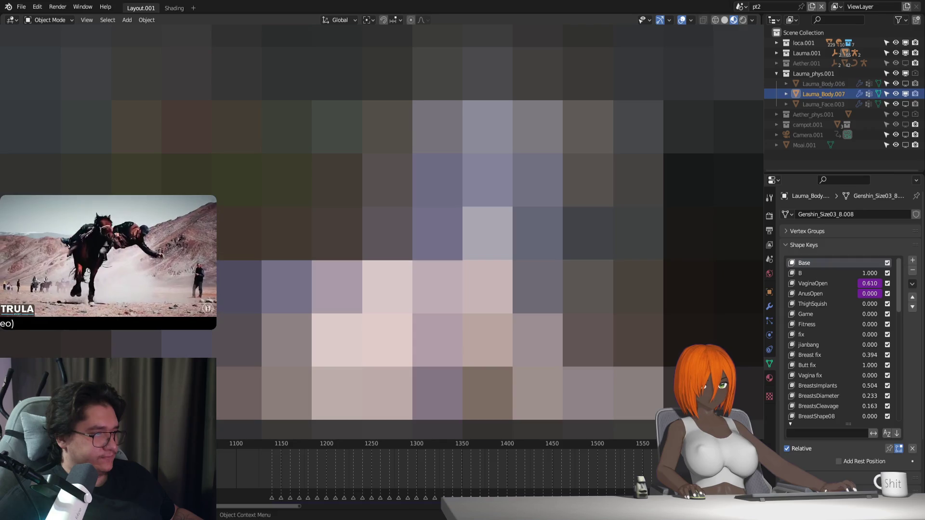
left_click(635, 340)
left_click(883, 247)
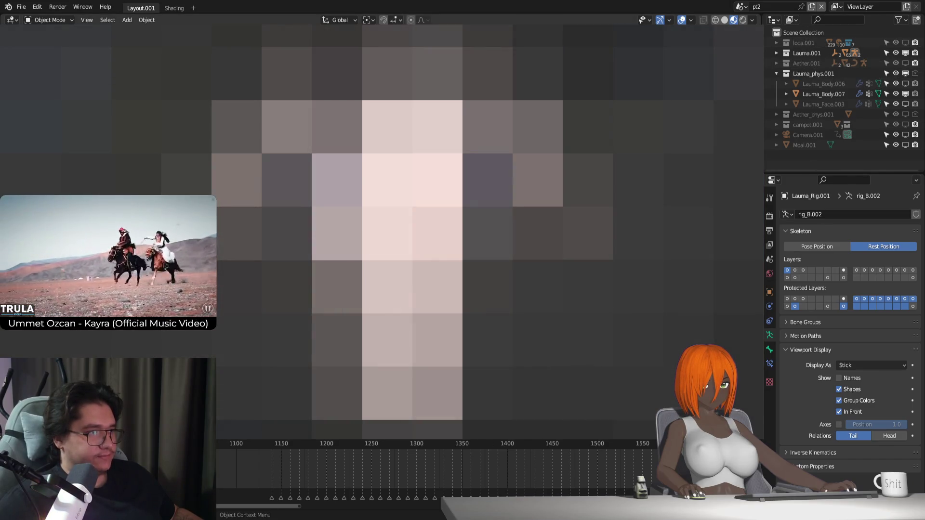
Reselect the Lauma_Body.007 mesh and enter edit mode on it
left_click(412, 217)
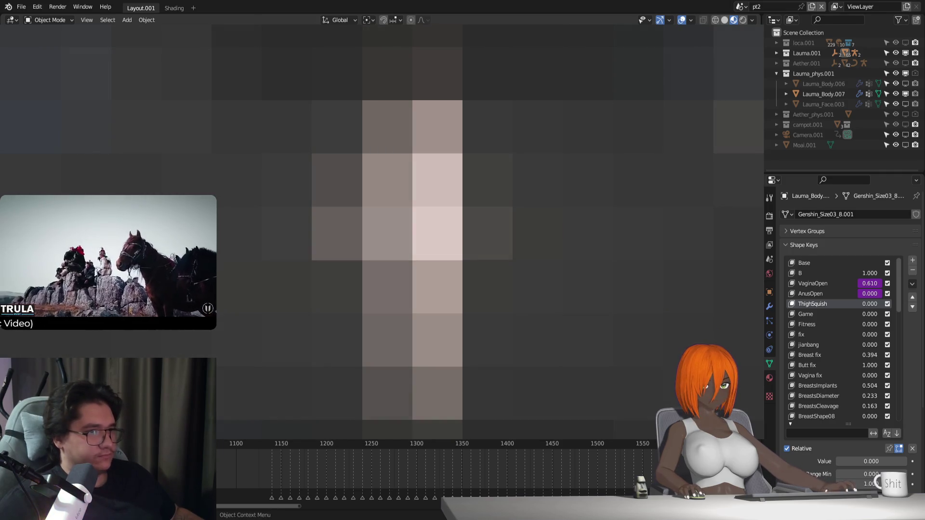
key("Tab")
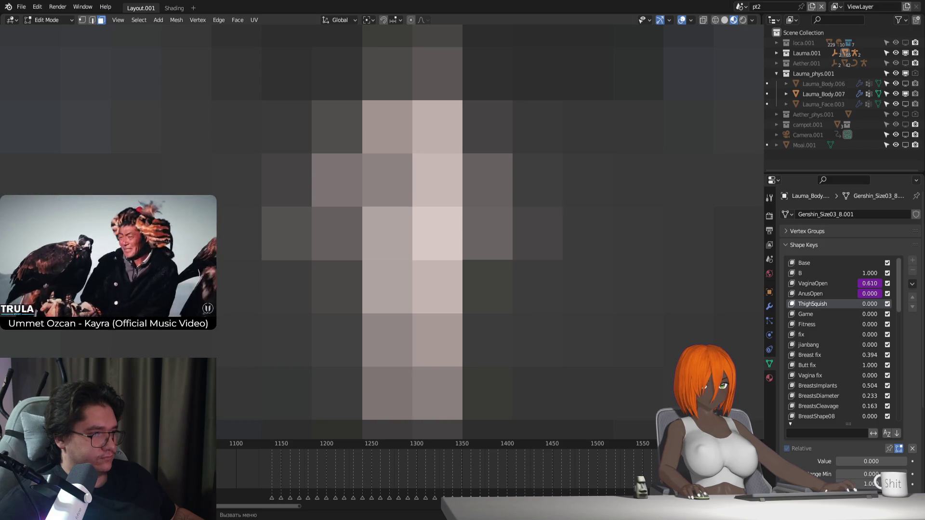
Turn on X-ray for the body mesh and switch the viewport shading mode
left_click(701, 21)
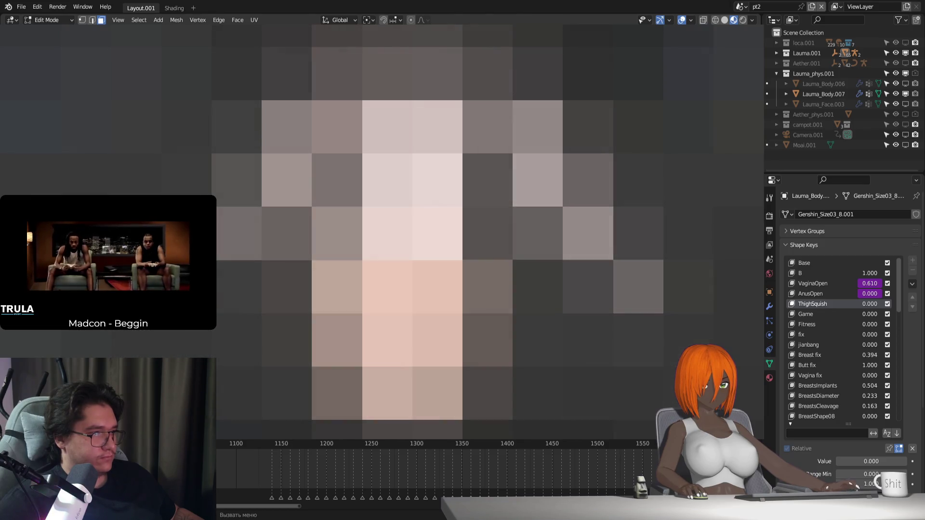
left_click(725, 20)
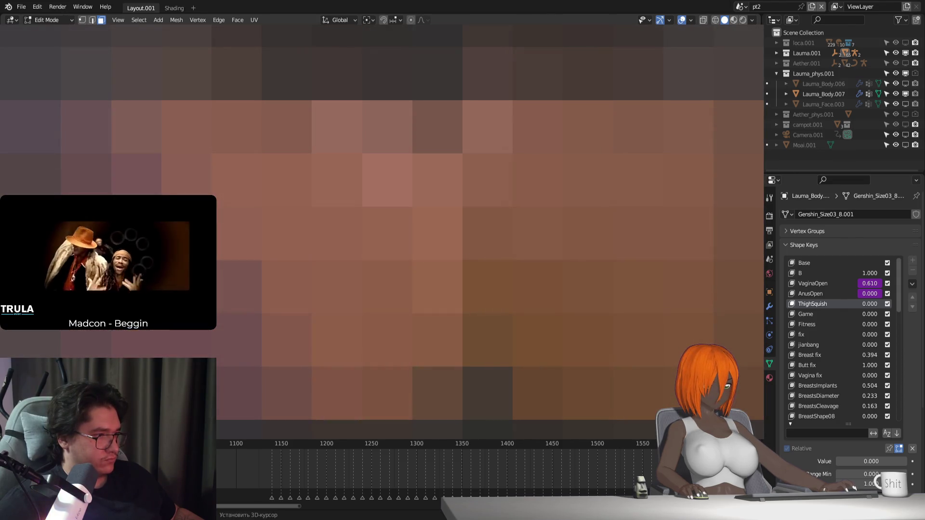
Nudge the selected vertices and make Base the active shape key
key("g")
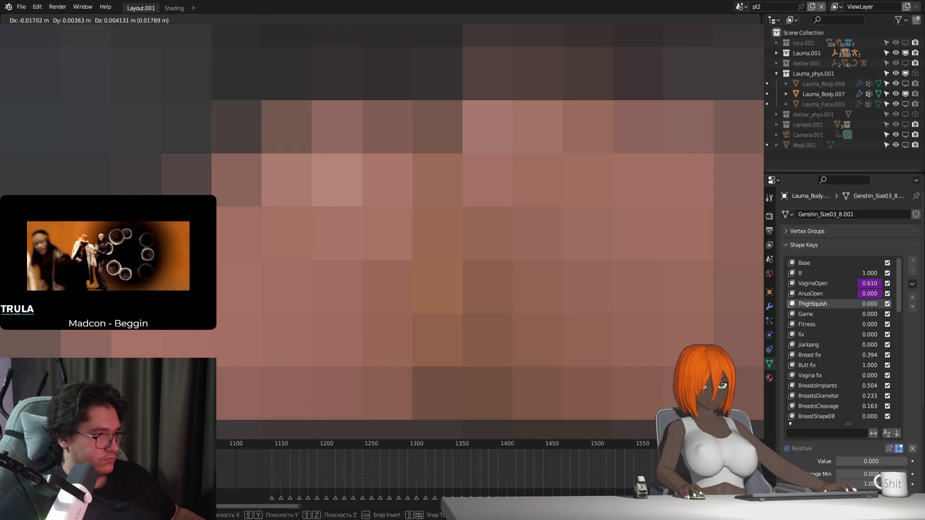
key("Return")
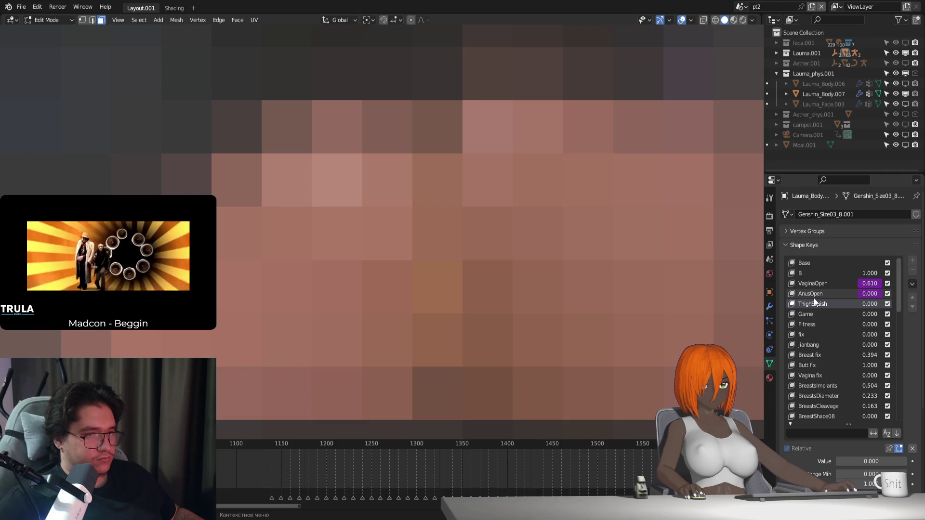
left_click(821, 265)
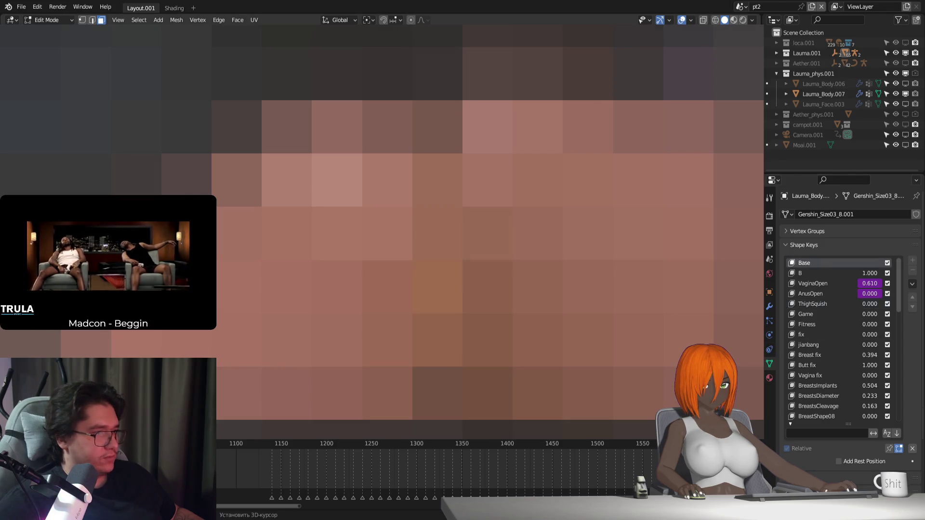
middle_click_drag(463, 232, 492, 217, "shift")
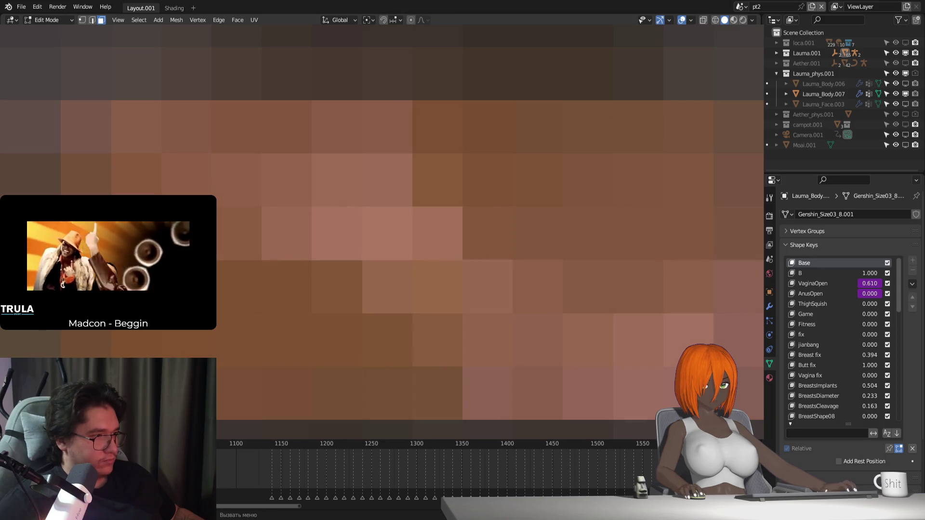
middle_click_drag(463, 232, 434, 275, "shift")
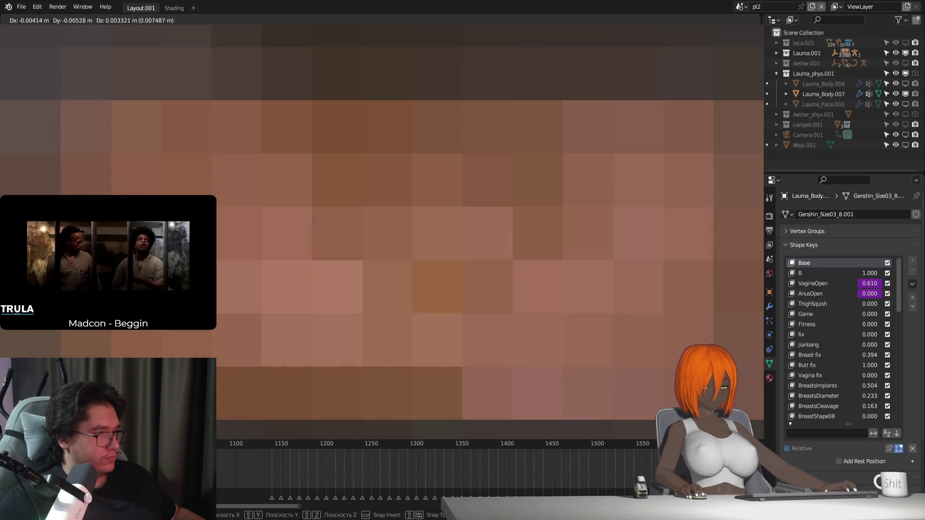
middle_click_drag(383, 231, 405, 217, "shift")
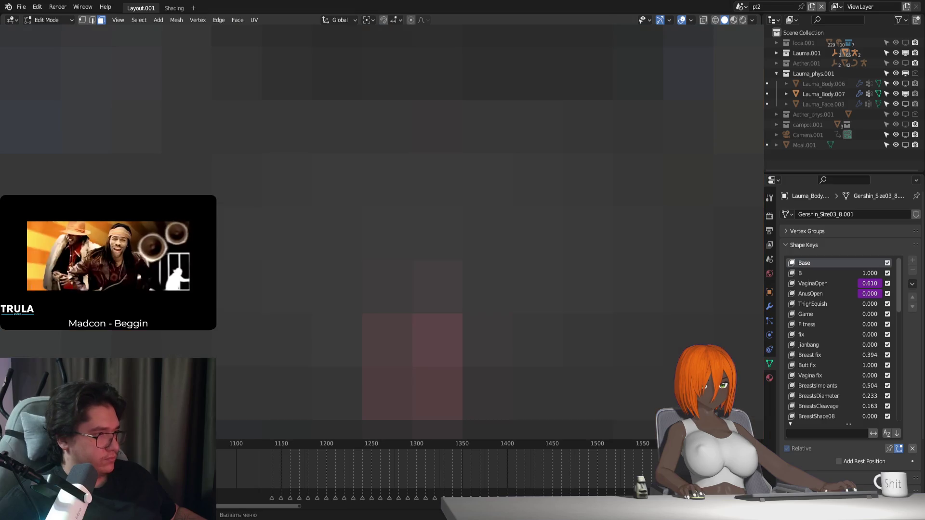
scroll(412, 231, "down", 3)
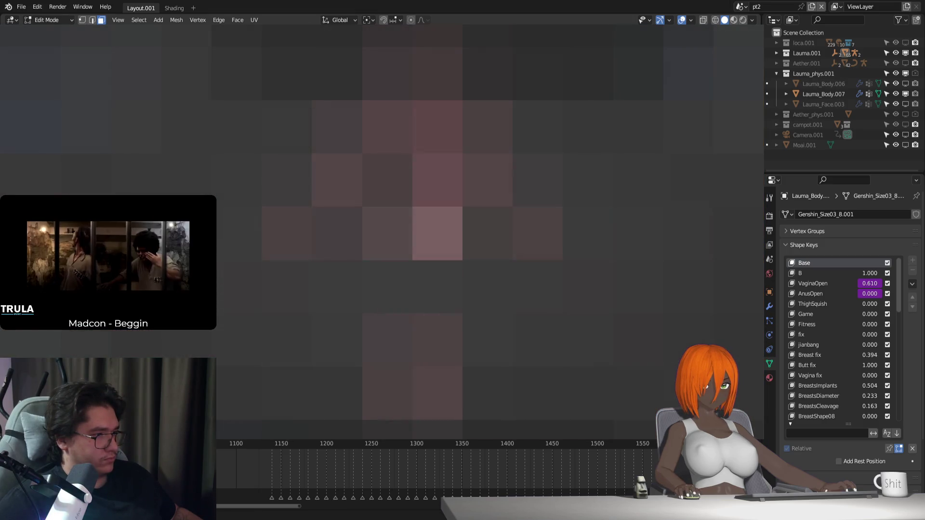
middle_click_drag(412, 232, 398, 232, "shift")
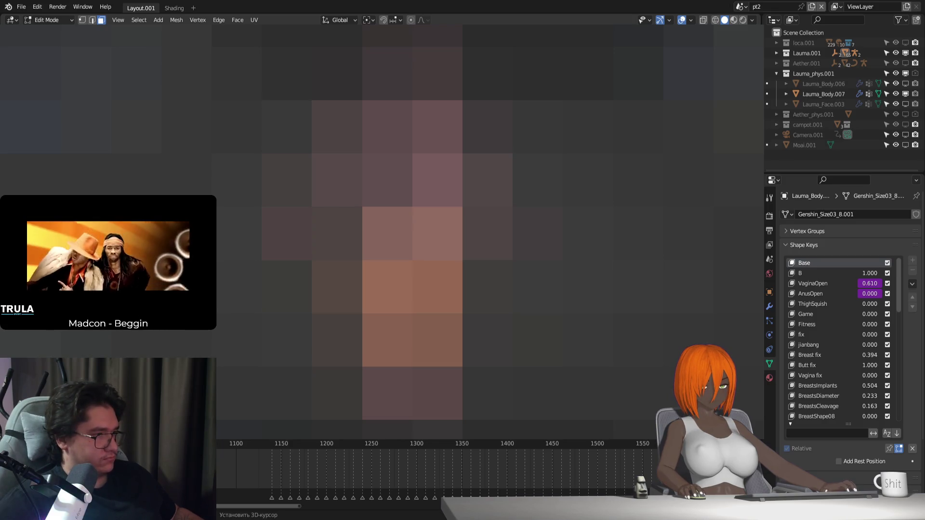
Separate the selected part into its own object and return to object mode
key("g")
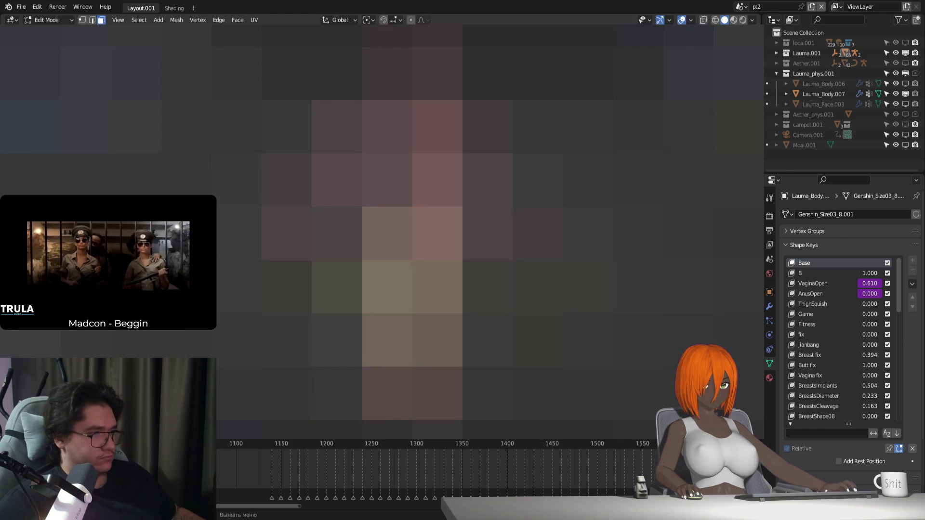
key("Tab")
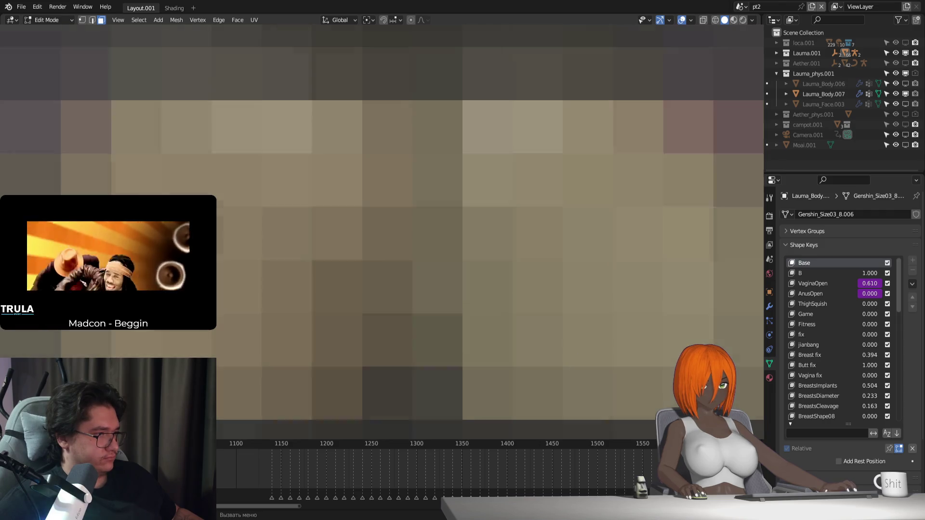
key("Tab")
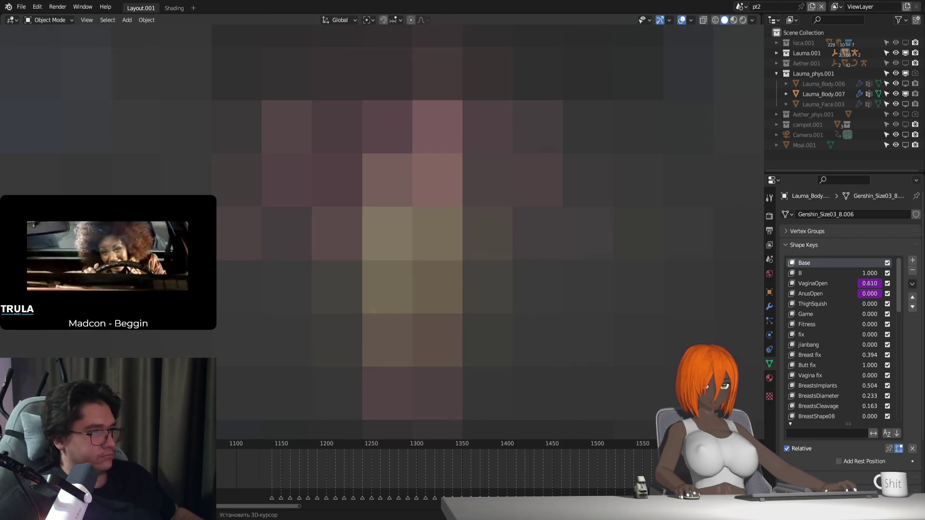
Show the body's modifier stack, add a second Surface Deform, then undo it
left_click(769, 306)
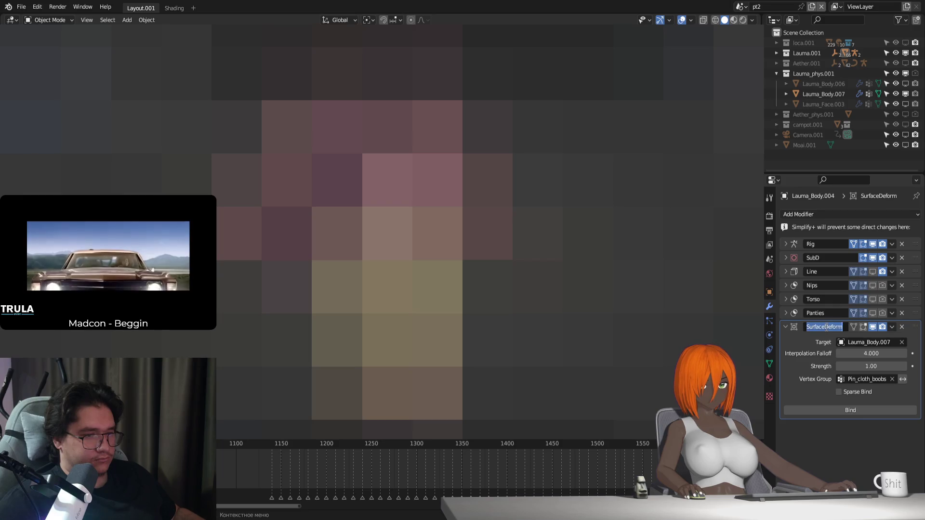
type("boobs")
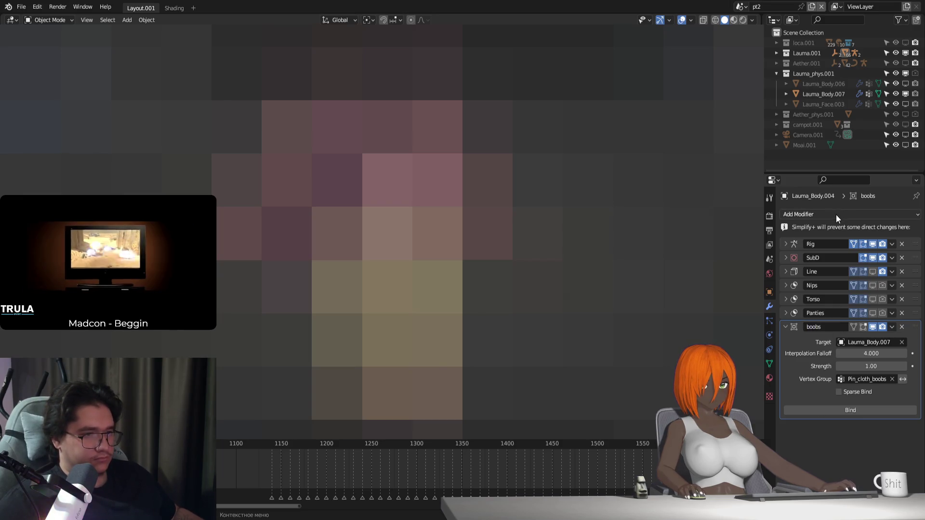
left_click(836, 214)
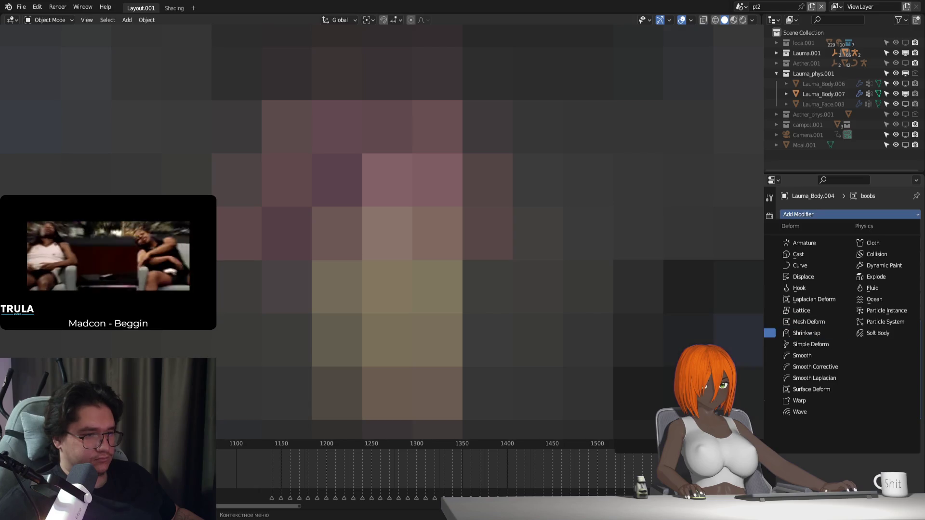
left_click(802, 388)
scroll(815, 388, "down", 1)
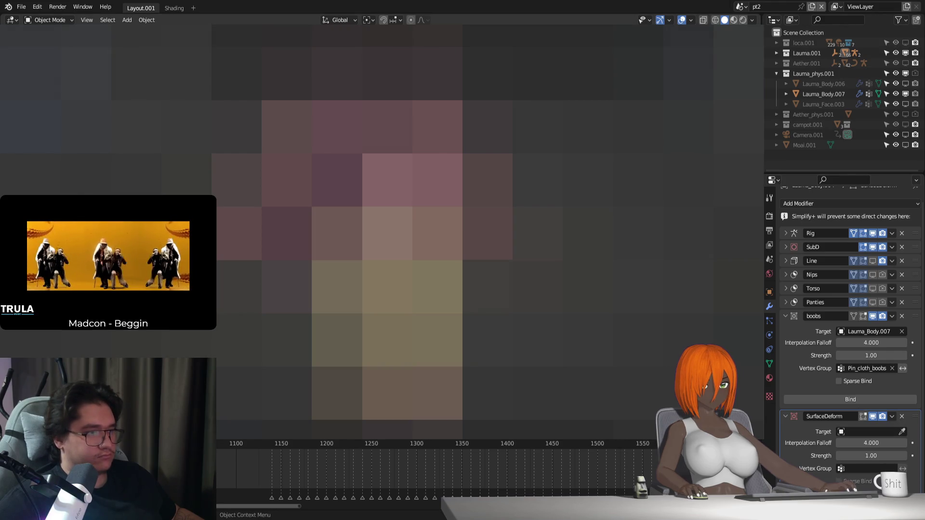
key("ctrl+z")
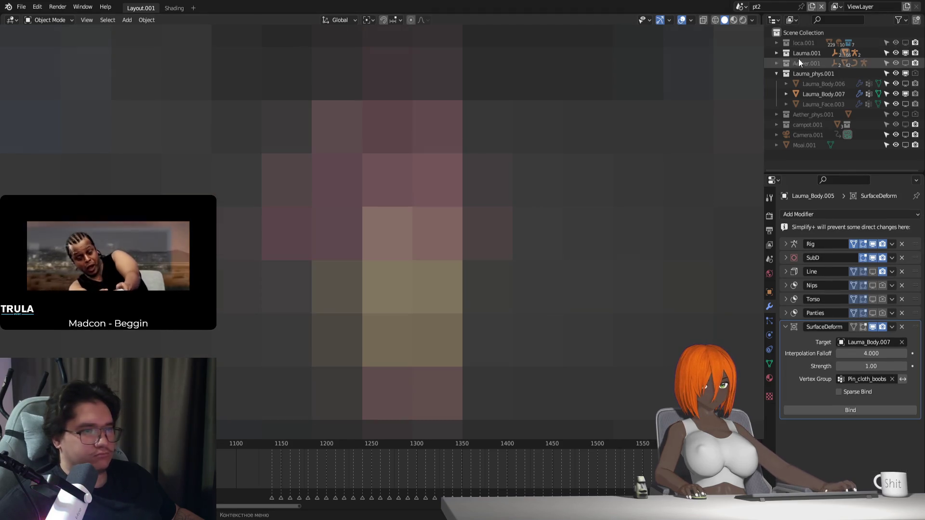
Move Lauma_Body.005 into the Lauma_phys.001 collection and begin renaming Lauma_Body.007
left_click(778, 53)
scroll(799, 117, "down", 3)
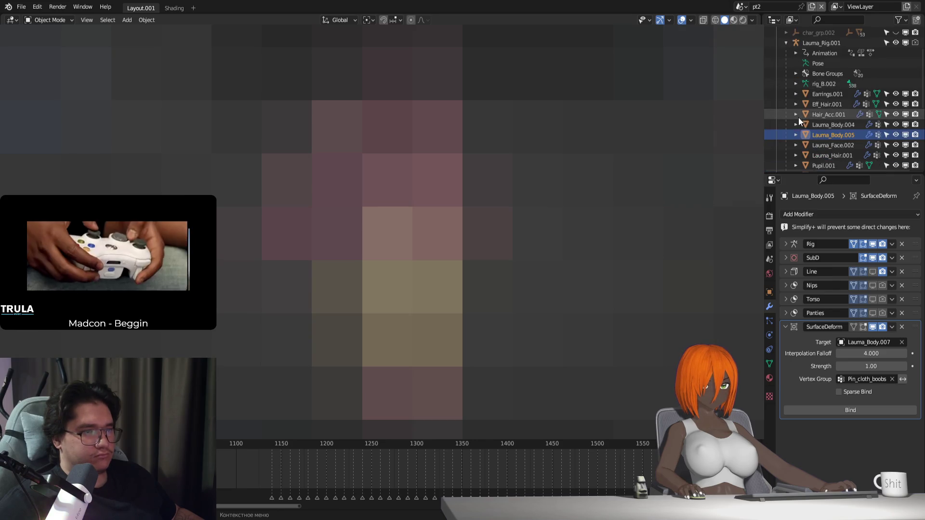
scroll(864, 149, "down", 3)
scroll(815, 104, "down", 2)
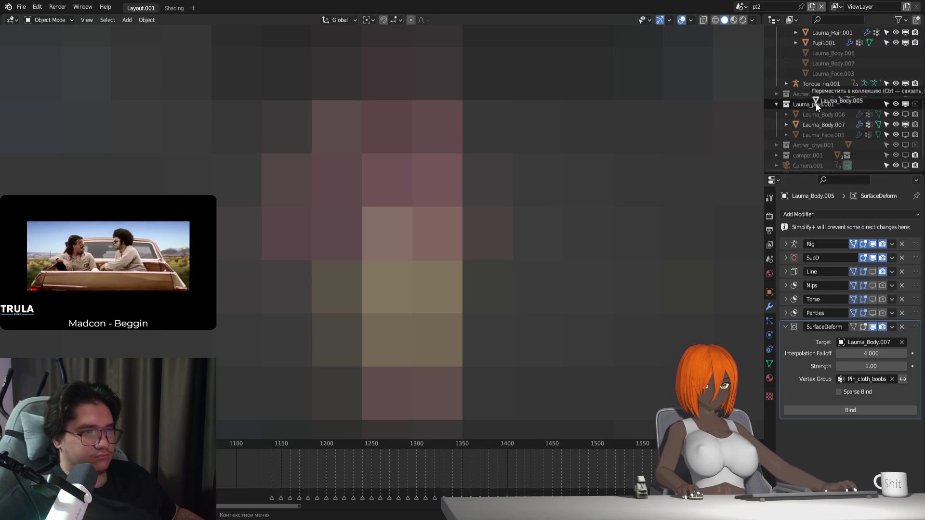
scroll(818, 112, "up", 2)
scroll(817, 113, "up", 3)
left_click(780, 69)
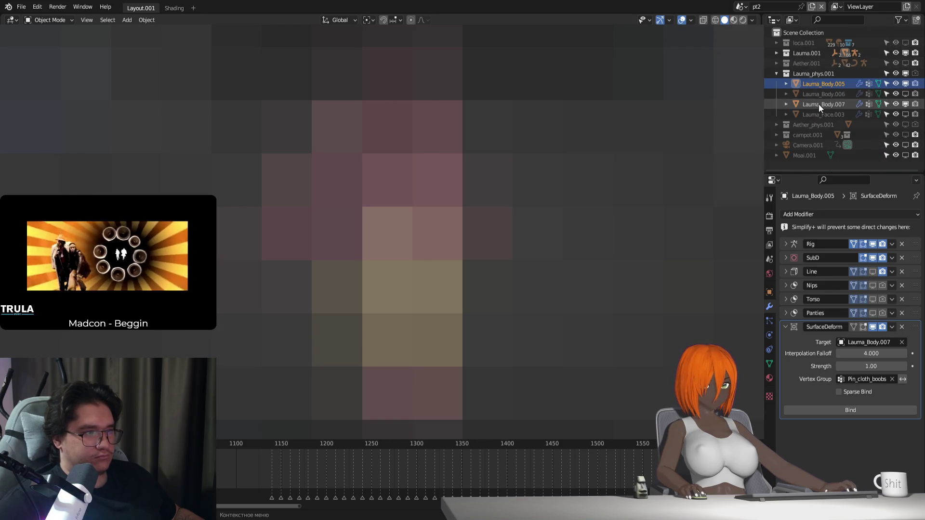
left_click(819, 104)
double_click(819, 104)
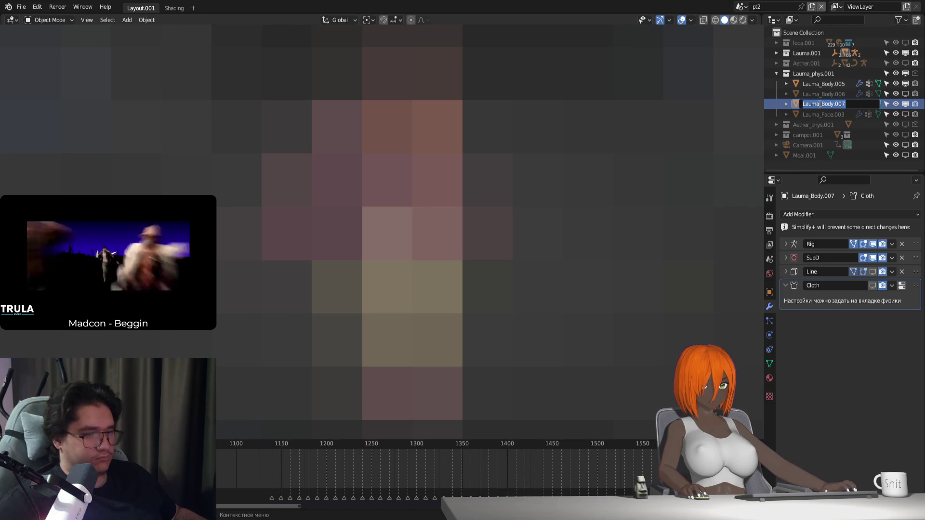
type("booba")
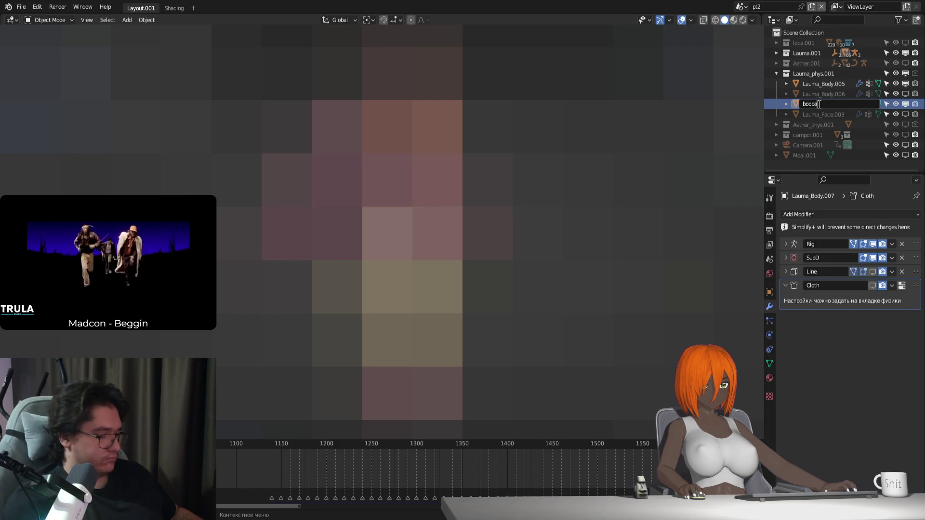
type(" phys")
Rename the cloth copies to booba phys and Thigh-ass phys in the outliner
key("Return")
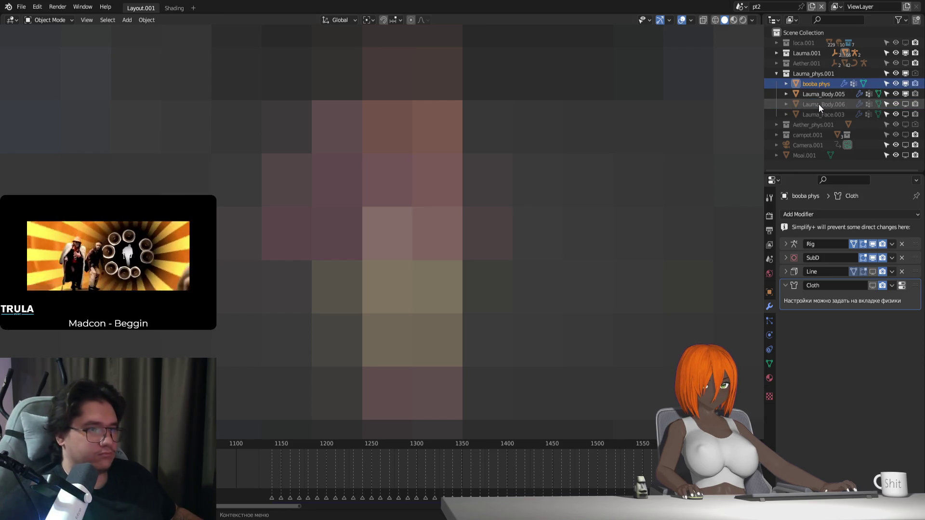
left_click(820, 93)
double_click(821, 93)
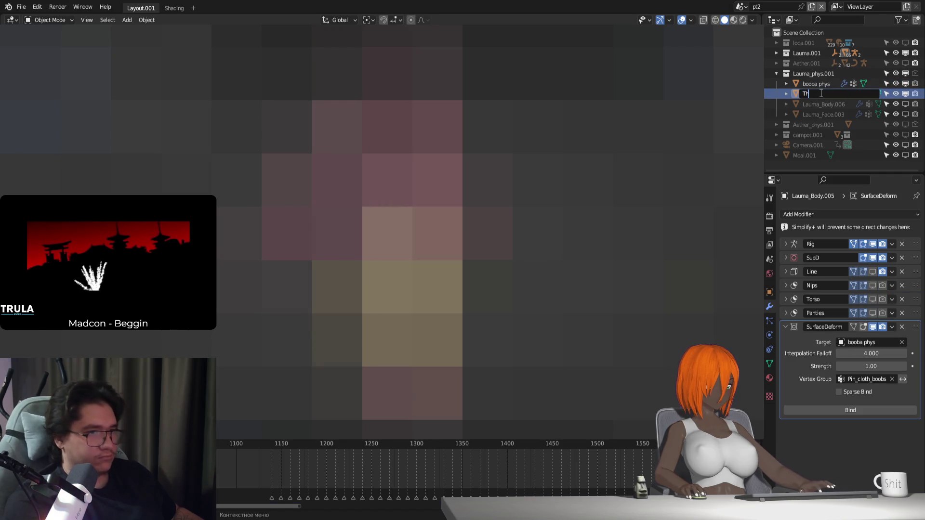
type("Th")
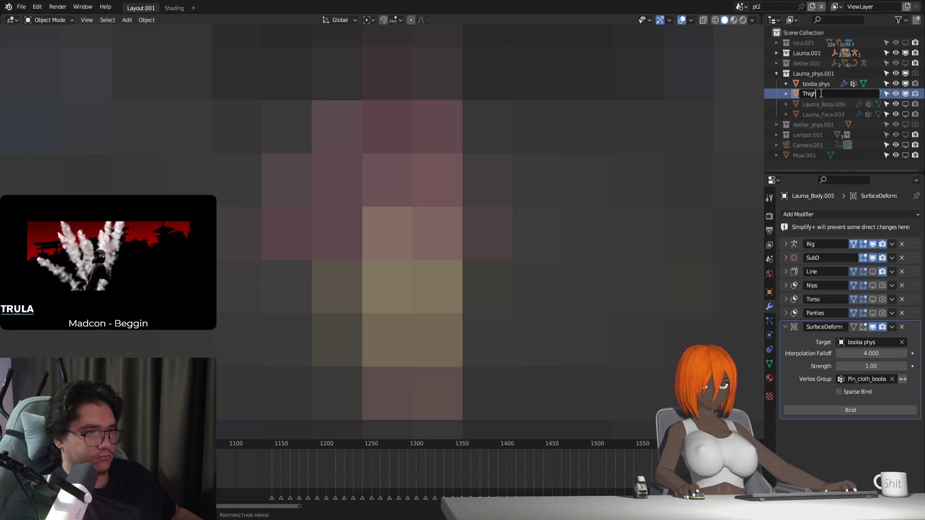
type("ss p")
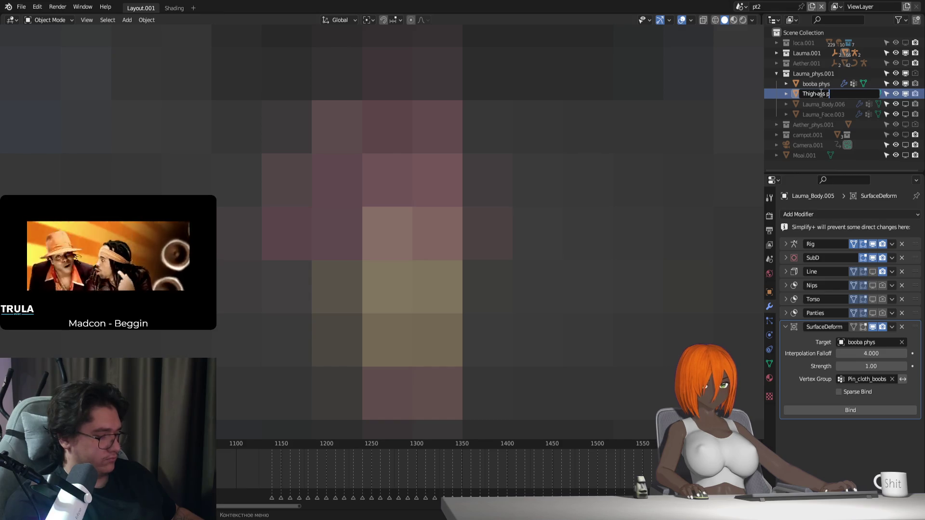
type("hys")
key("Return")
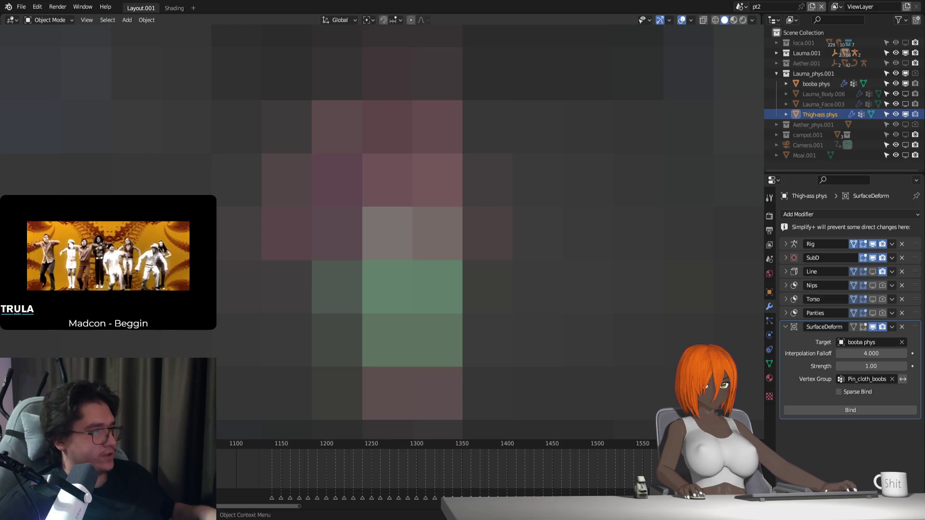
Undo both renames and enter edit mode on Lauma_Body.004
key("ctrl+z")
key("ctrl+z")
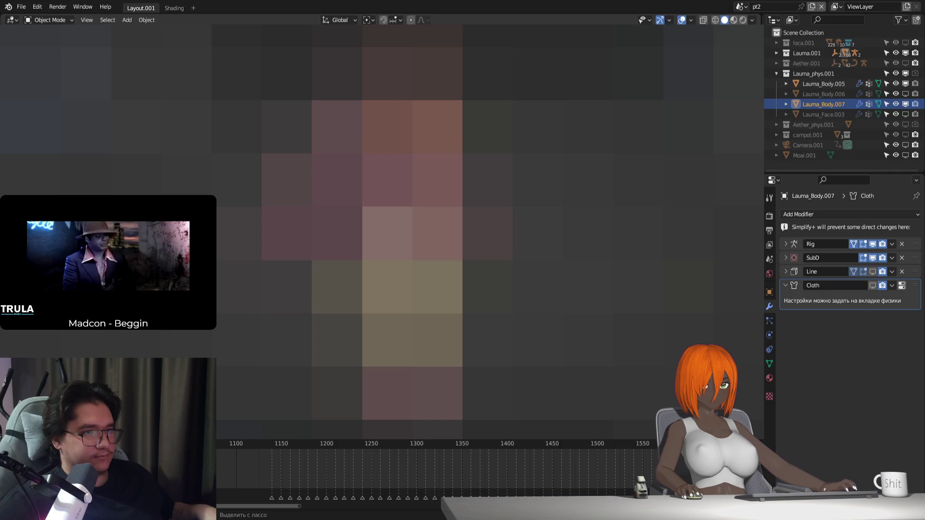
key("ctrl+z")
key("ctrl+z")
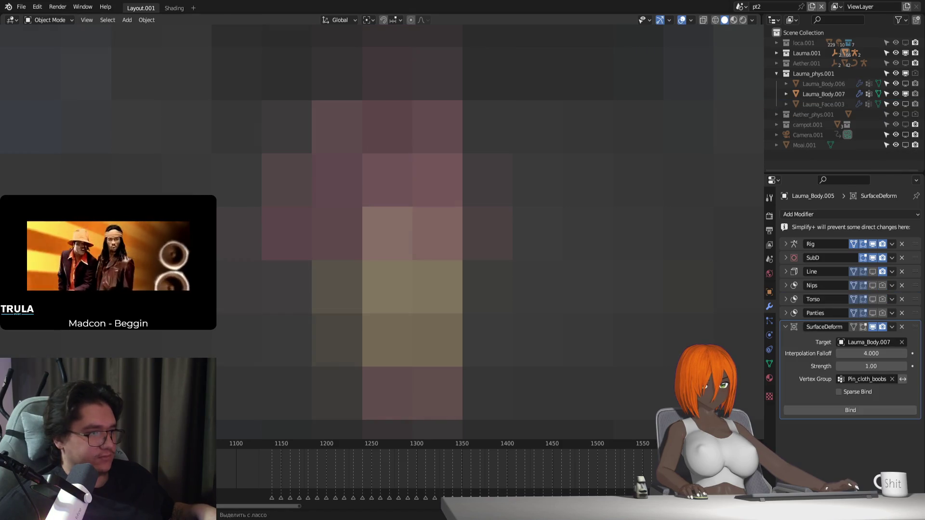
key("Tab")
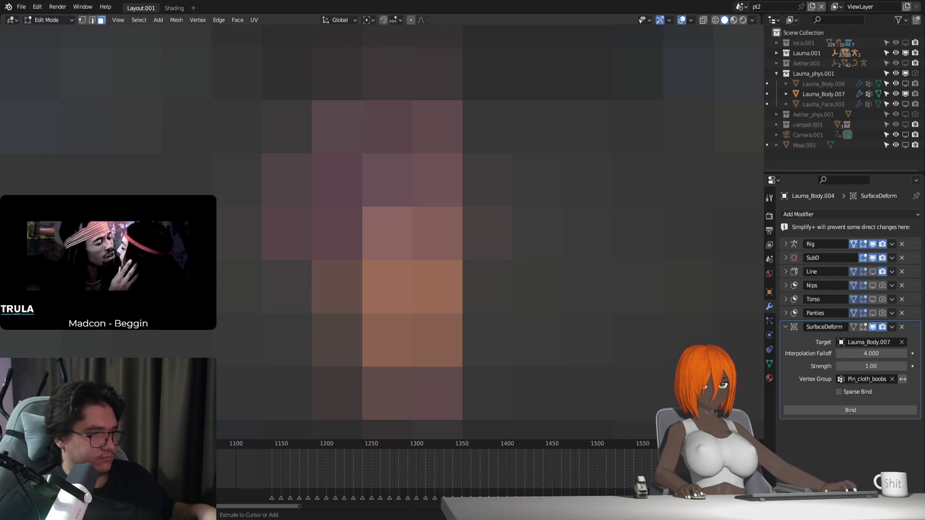
Add a new vertex group Pin_cloth_thighs in the body mesh's data properties
mouse_move(411, 260)
middle_mouse_down("shift")
mouse_move(362, 261)
mouse_move(376, 289)
middle_mouse_up("shift")
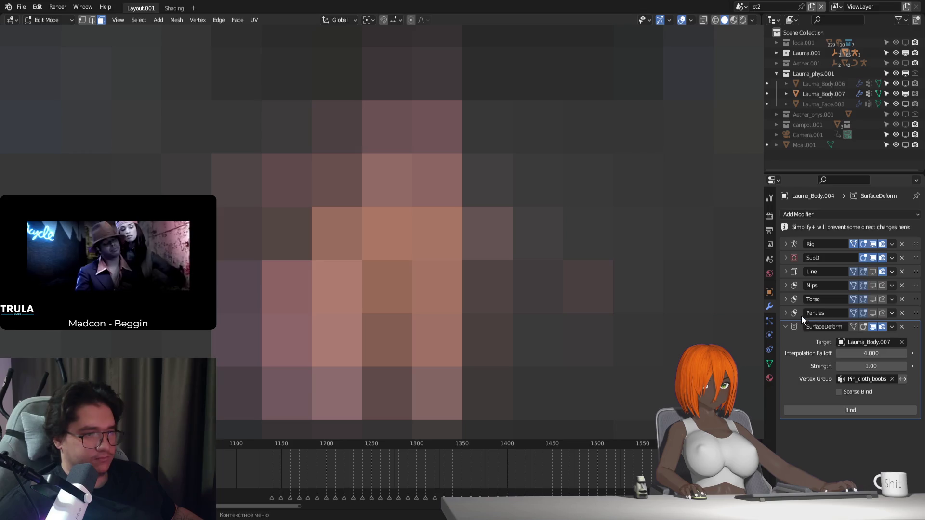
left_click(770, 349)
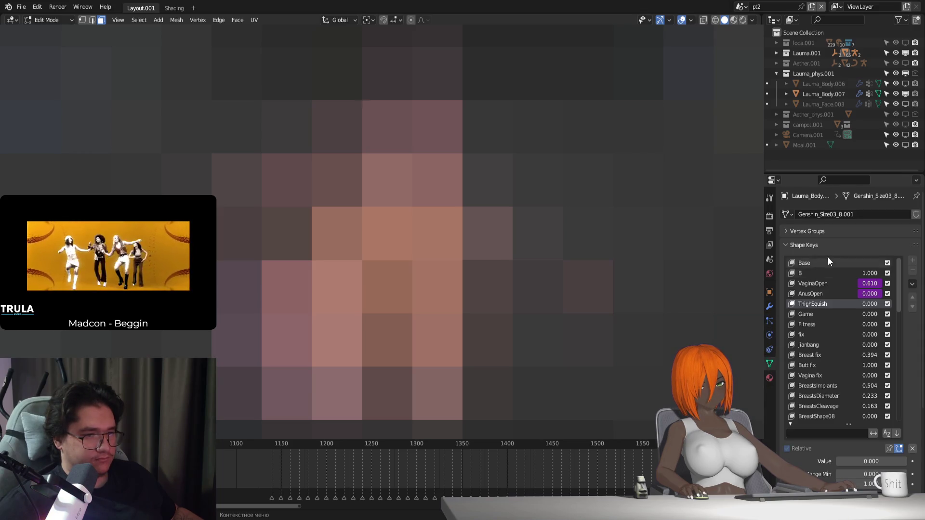
left_click(809, 245)
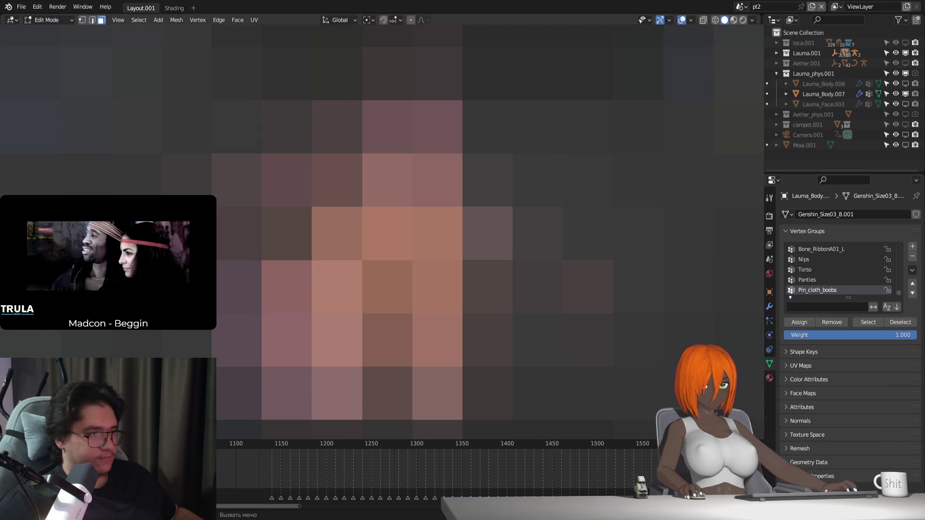
left_click(912, 247)
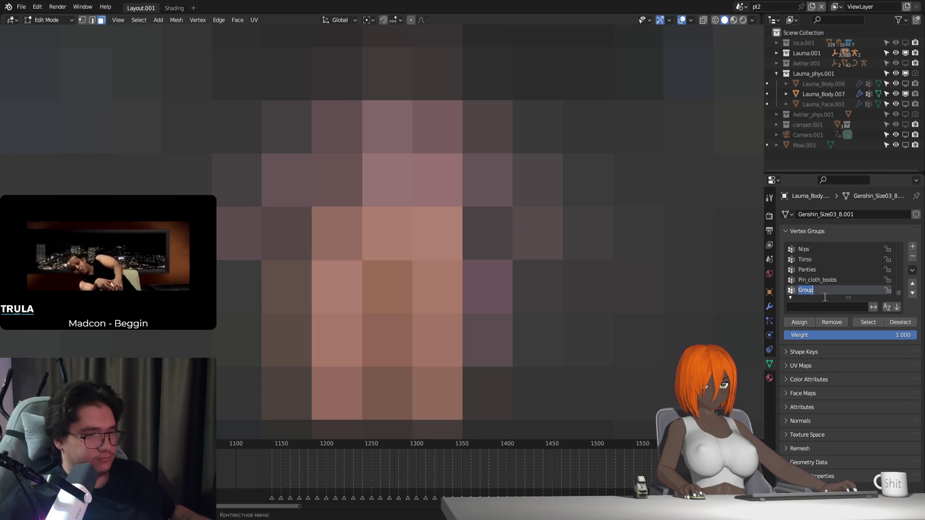
type("Clo")
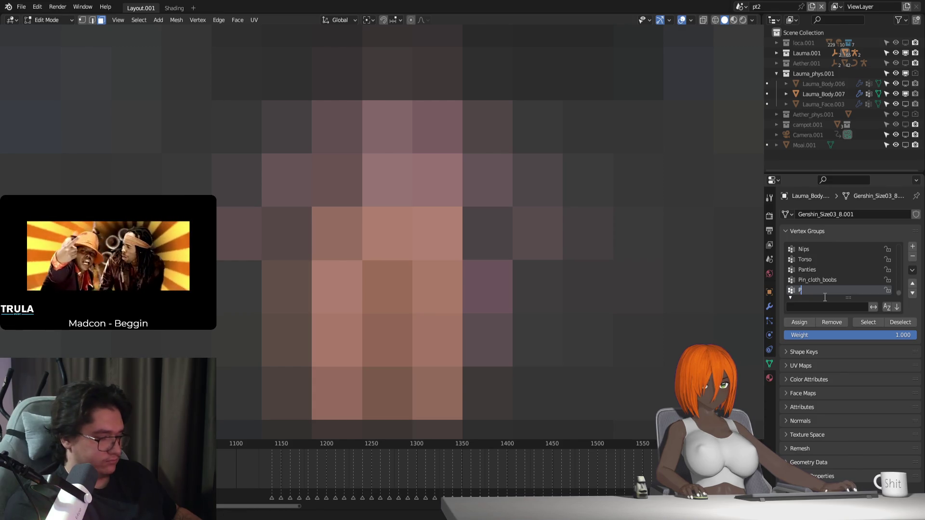
type("n_c")
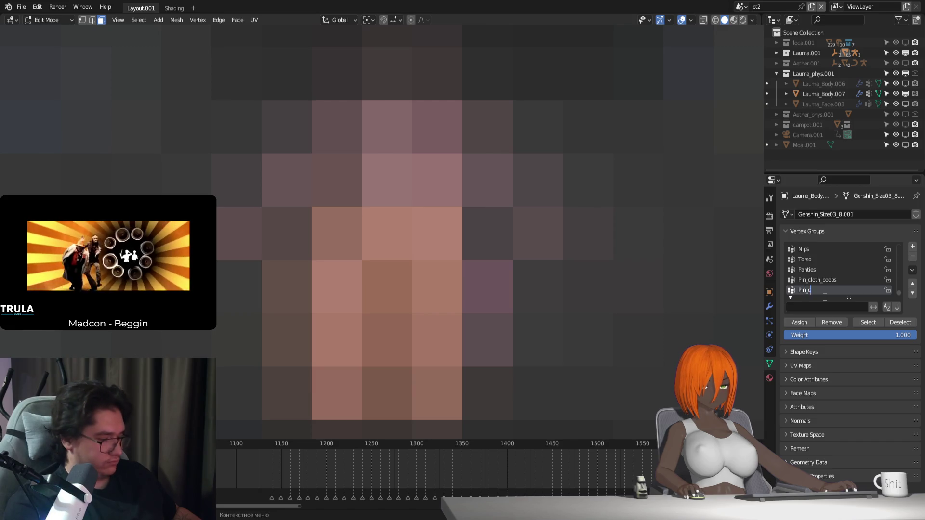
type("loth")
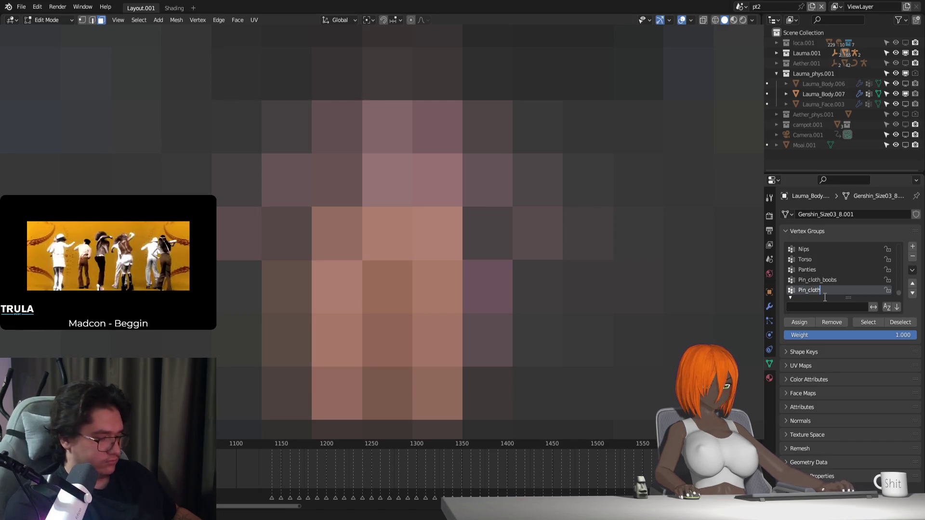
type("_thighs")
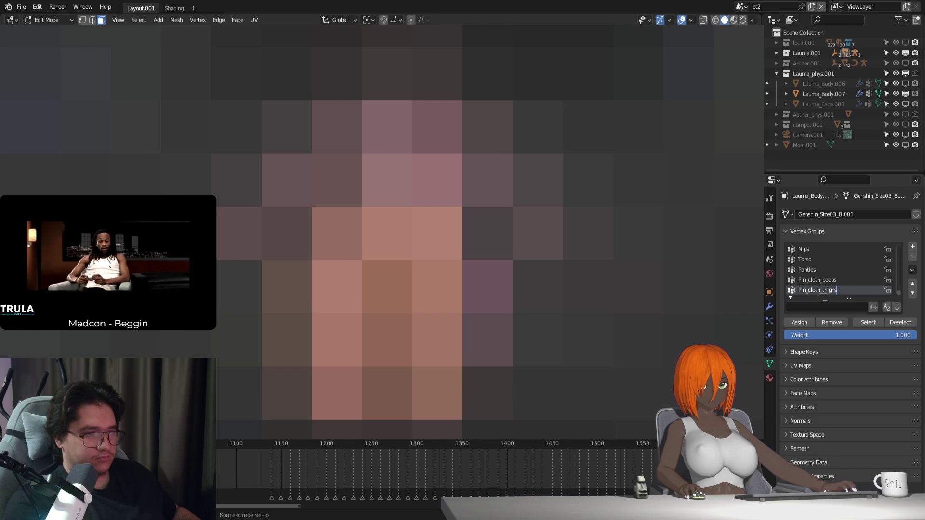
Assign the chosen thigh vertices to Pin_cloth_thighs, select them, and return to object mode
left_click(804, 322)
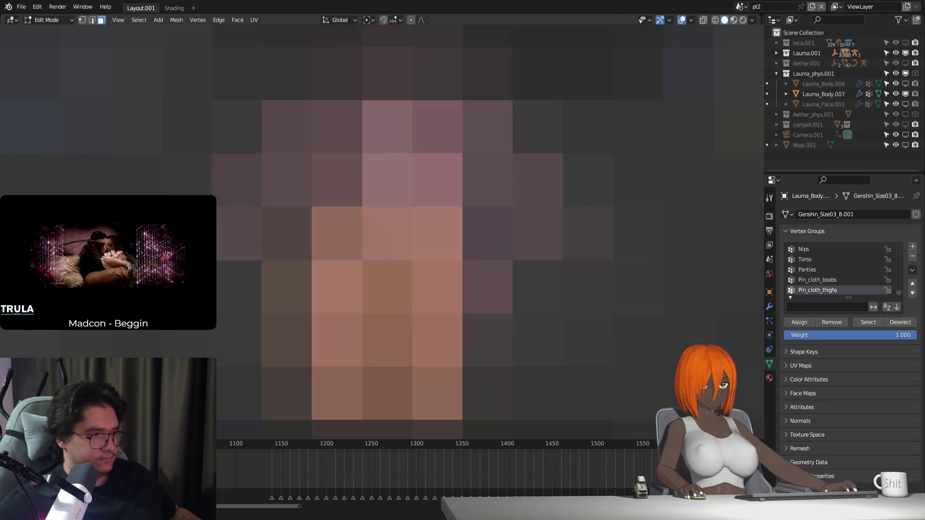
left_click(868, 323)
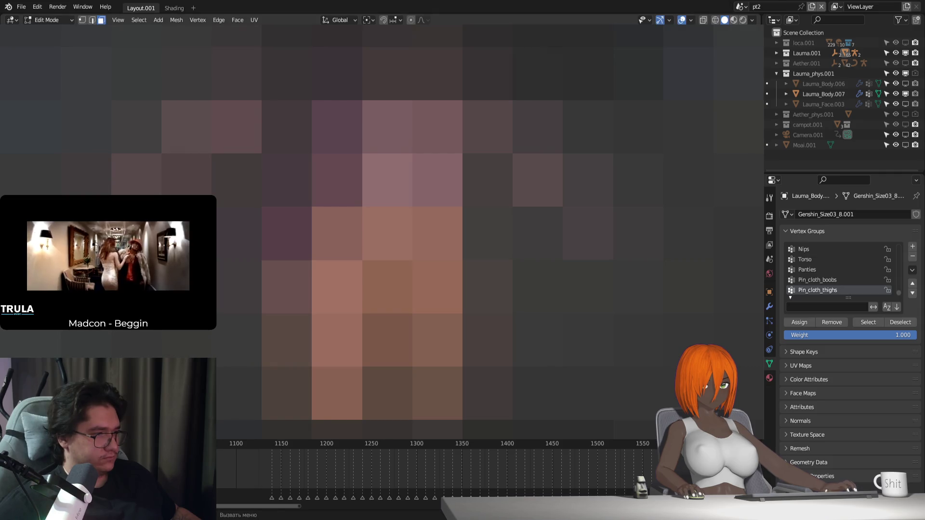
key("Tab")
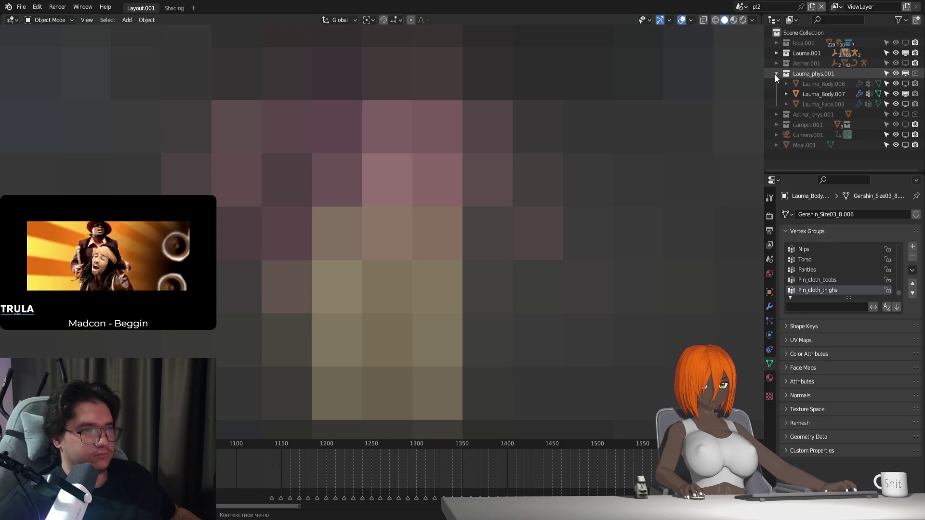
Rename Lauma_Body.007 to boobs and Lauma_Body.005 to Thigh in the outliner
left_click(777, 53)
scroll(826, 122, "down", 3)
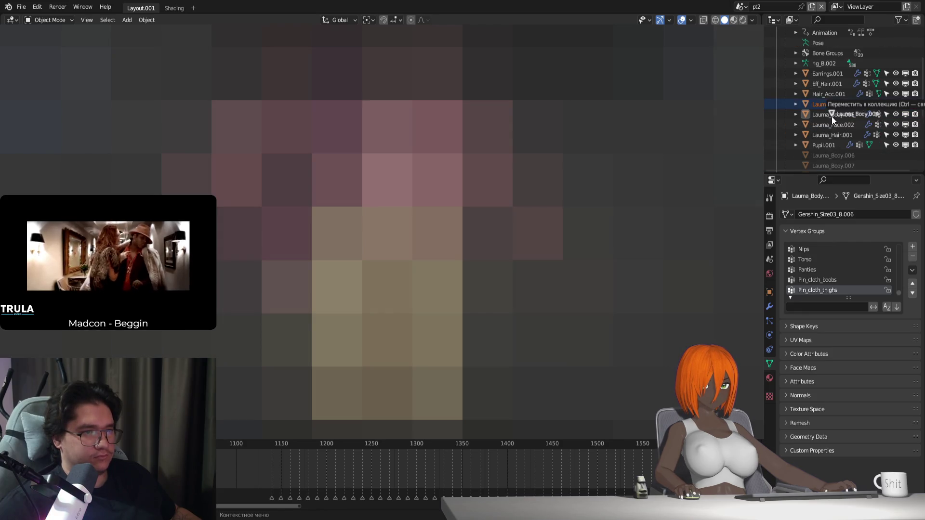
mouse_move(831, 115)
left_mouse_down()
mouse_move(839, 139)
mouse_move(809, 88)
left_mouse_up()
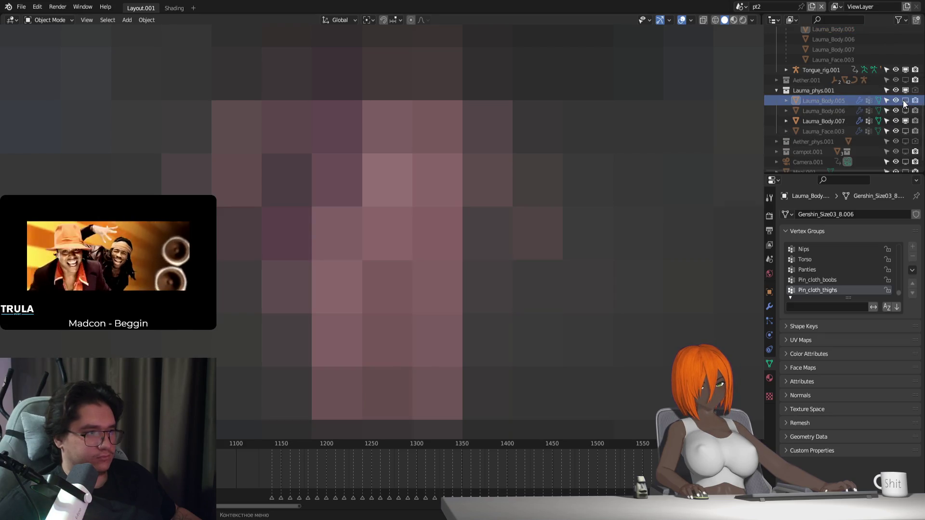
left_click(829, 121)
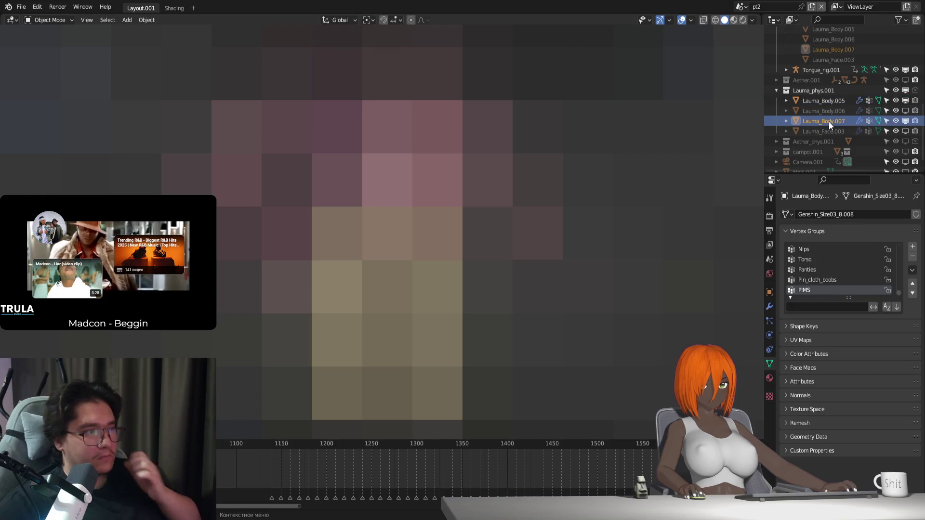
double_click(830, 121)
type("boobs")
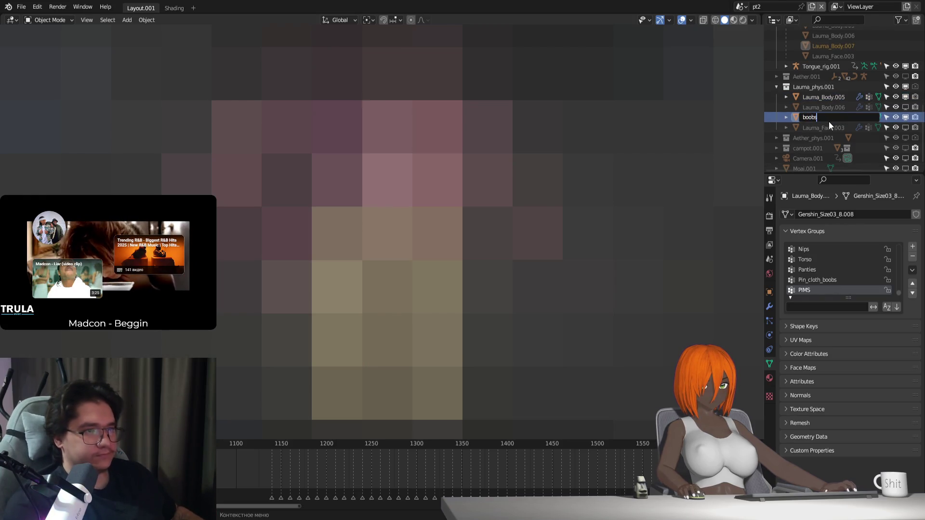
key("Return")
left_click(823, 109)
double_click(823, 109)
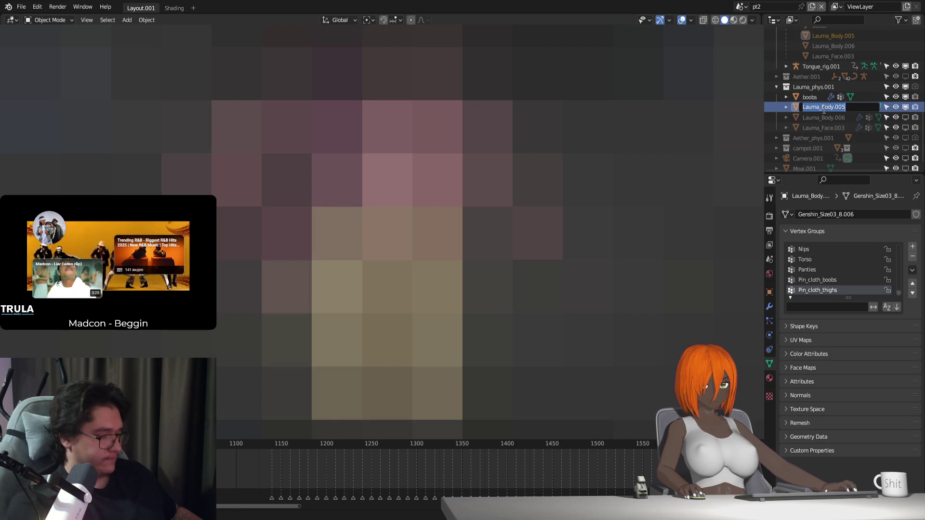
type("Thigh")
key("Return")
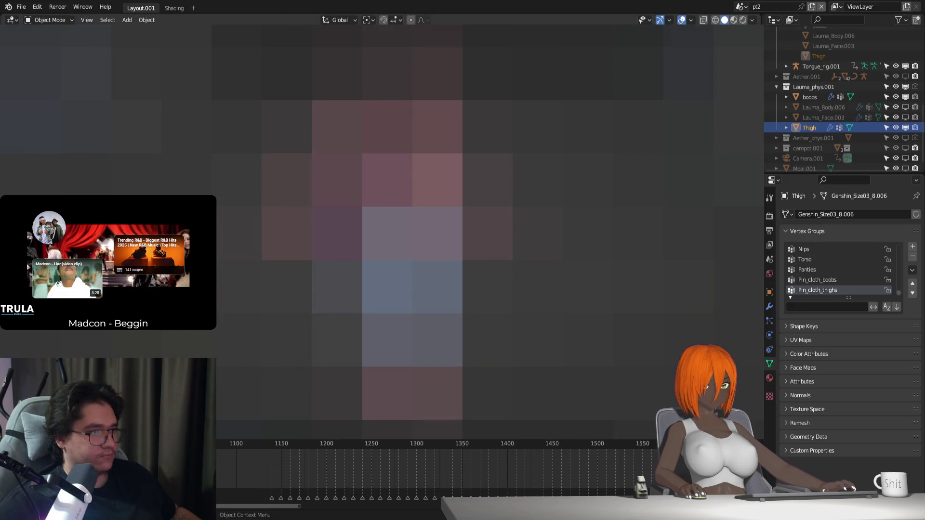
Make the main body mesh active and show its modifier stack
left_click(413, 238)
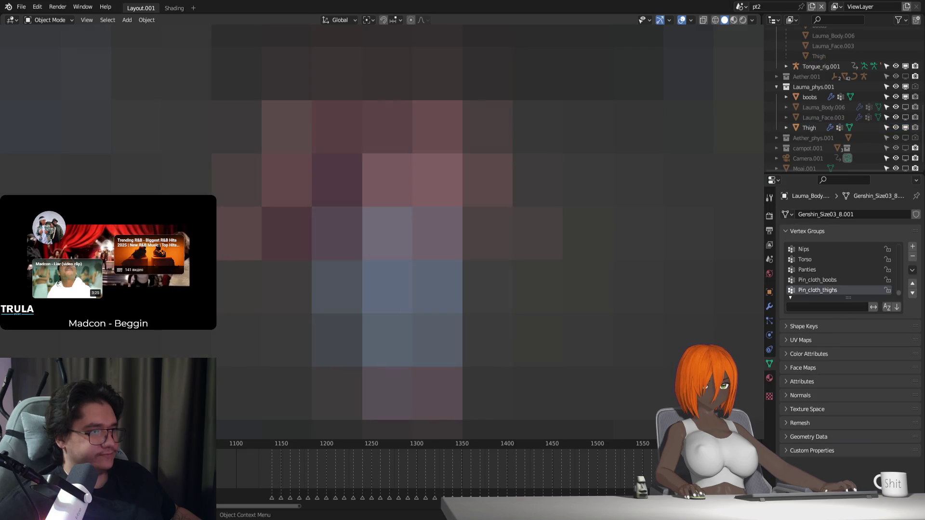
left_click(770, 307)
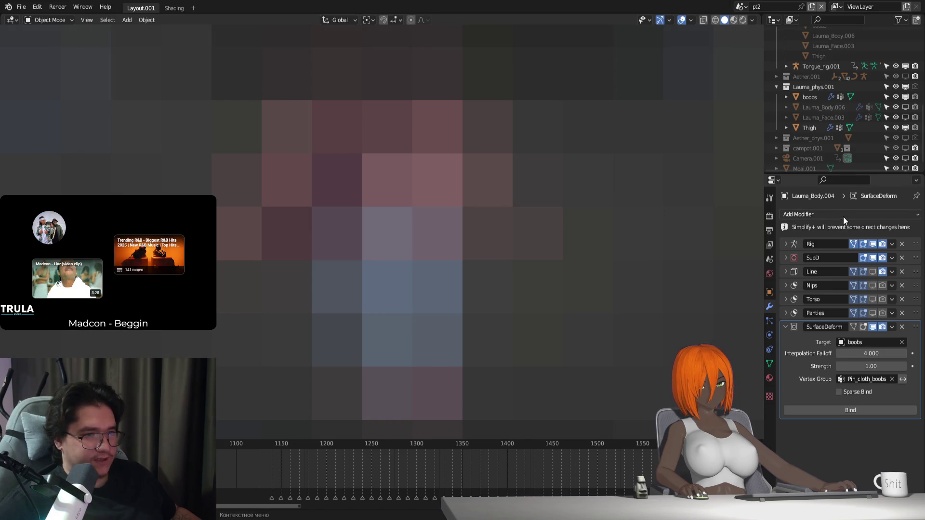
Add a second Surface Deform modifier to the body
left_click(846, 212)
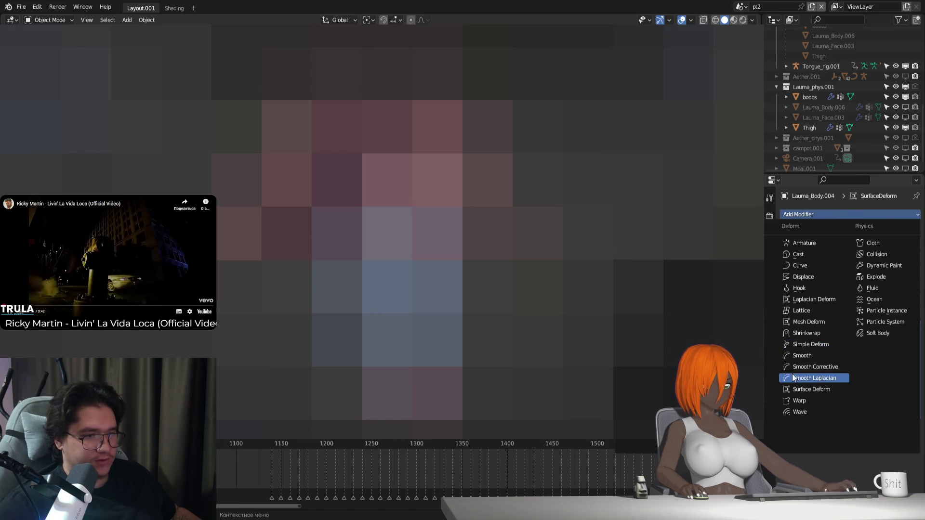
key("Escape")
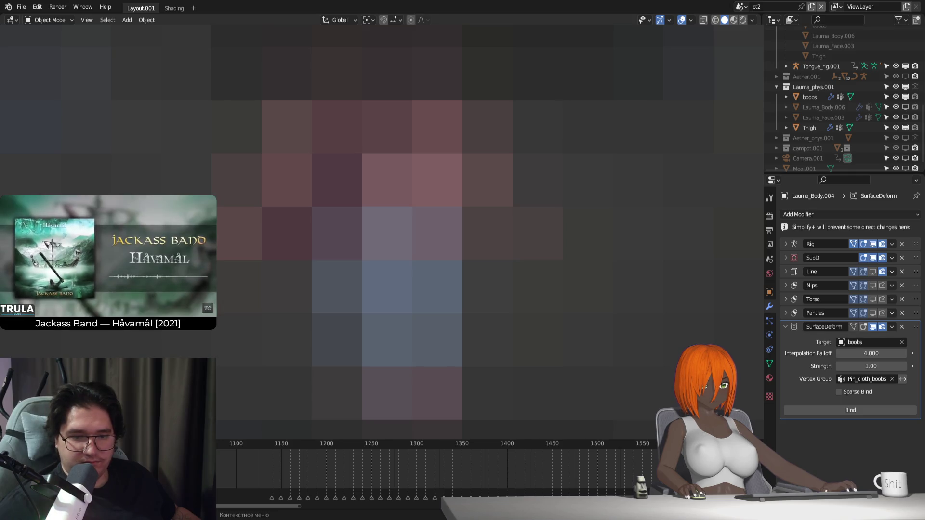
left_click(827, 214)
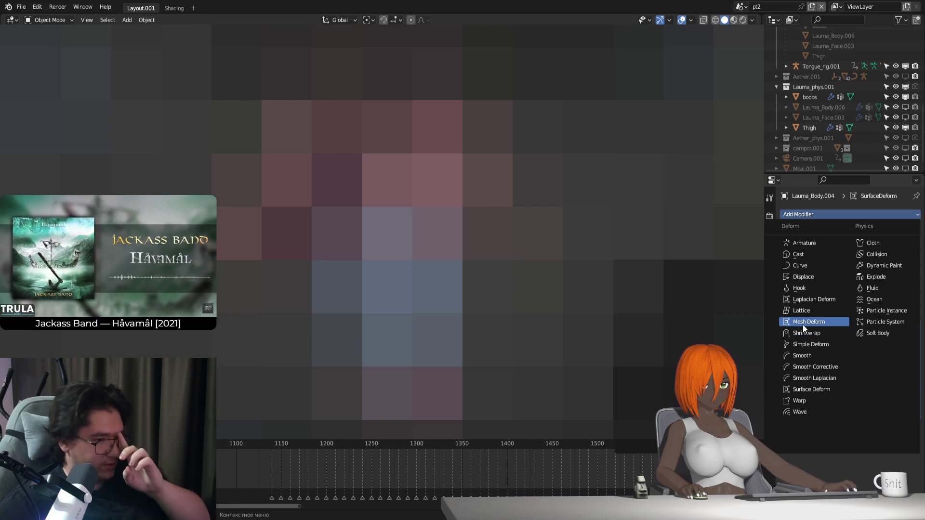
left_click(807, 390)
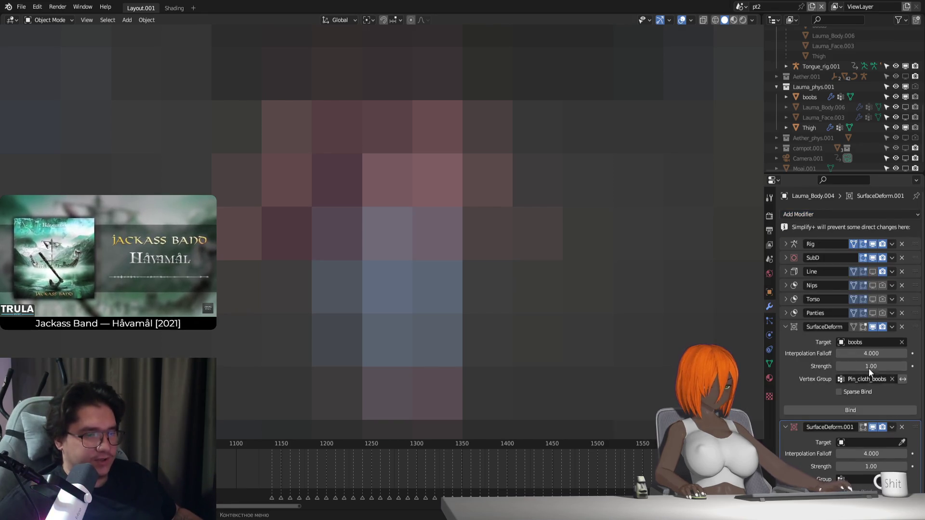
scroll(824, 319, "down", 1)
type("b")
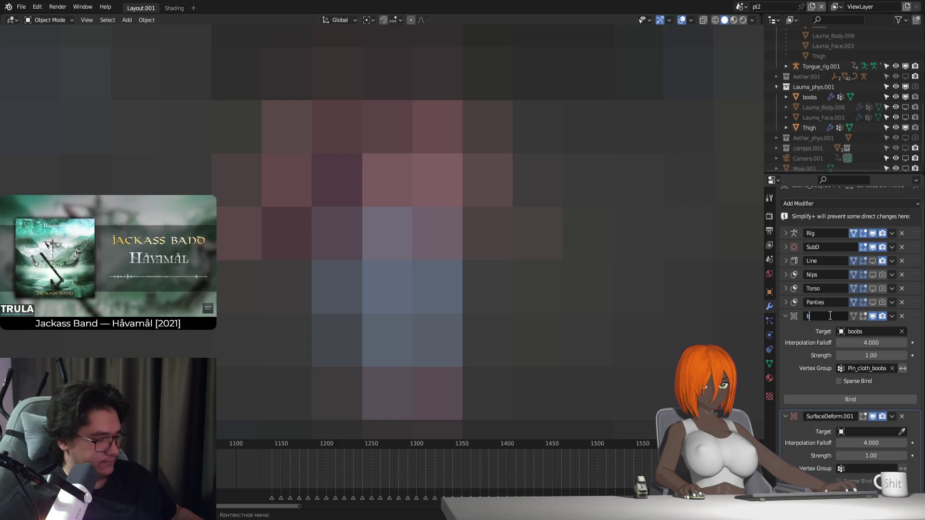
type("oobs")
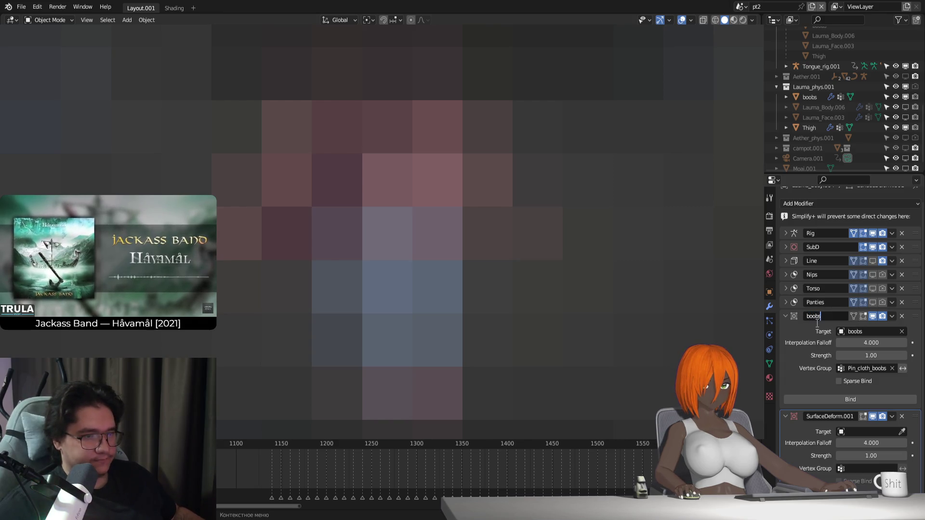
Name the first Surface Deform boobs and the new one thigh
left_click(787, 315)
double_click(829, 341)
left_click(829, 340)
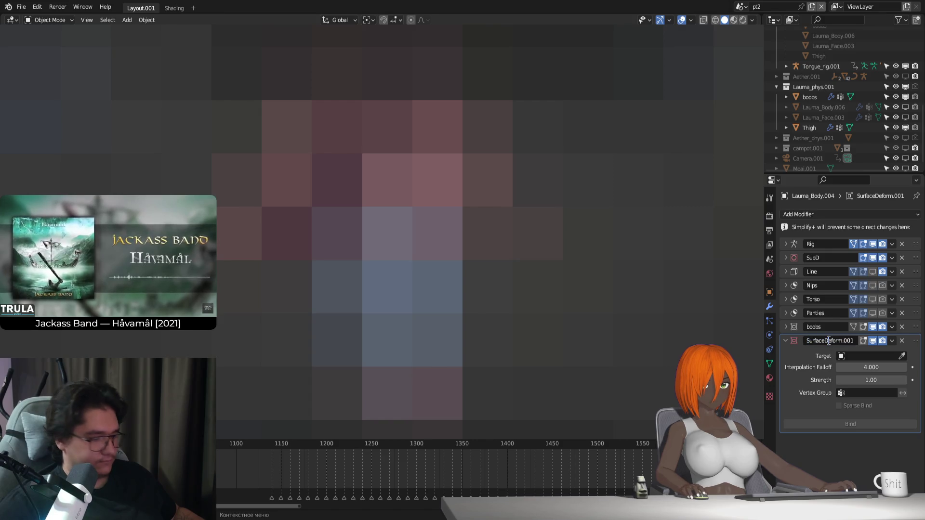
double_click(848, 340)
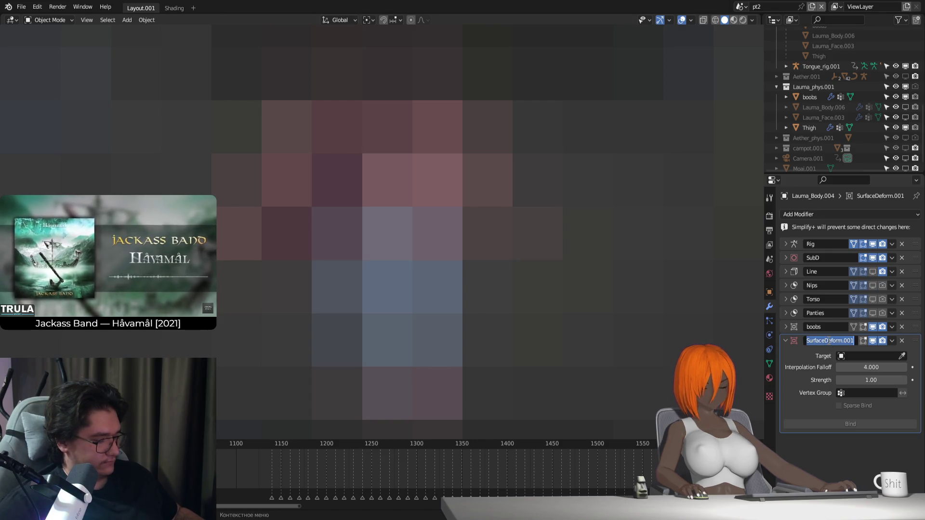
type("thigh")
key("Return")
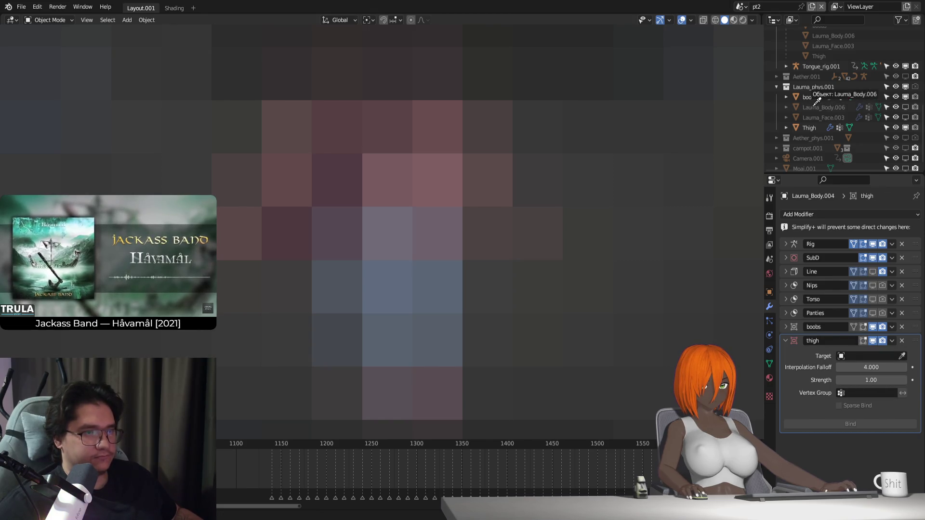
Set Thigh as the thigh modifier's target, bind it, and make Thigh active
left_click_drag(809, 127, 868, 356)
left_click(851, 424)
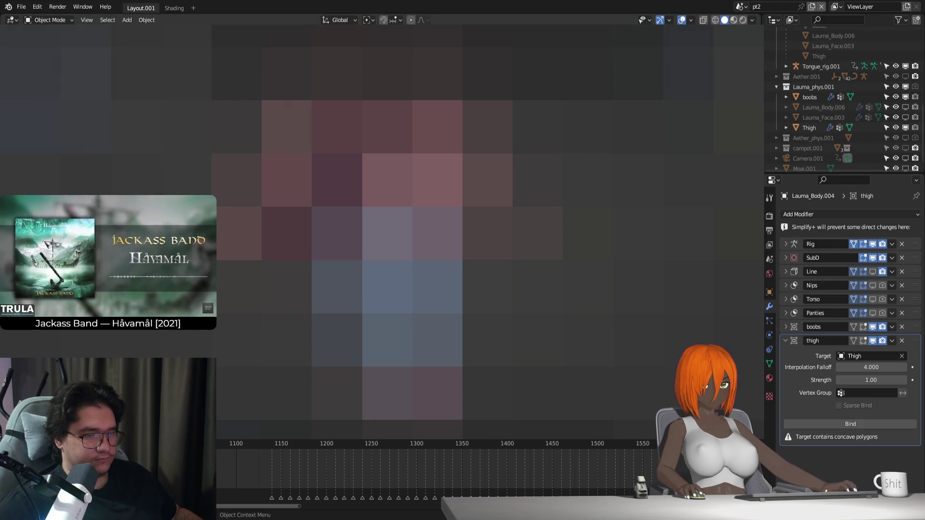
left_click(809, 127)
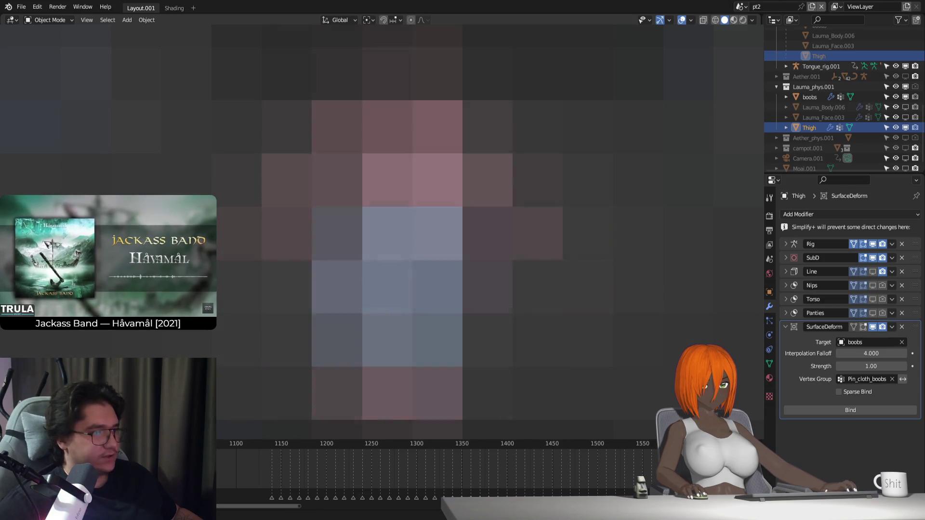
Delete selected geometry from the Thigh mesh, then attempt binding Thigh's Surface Deform to the boobs
key("Tab")
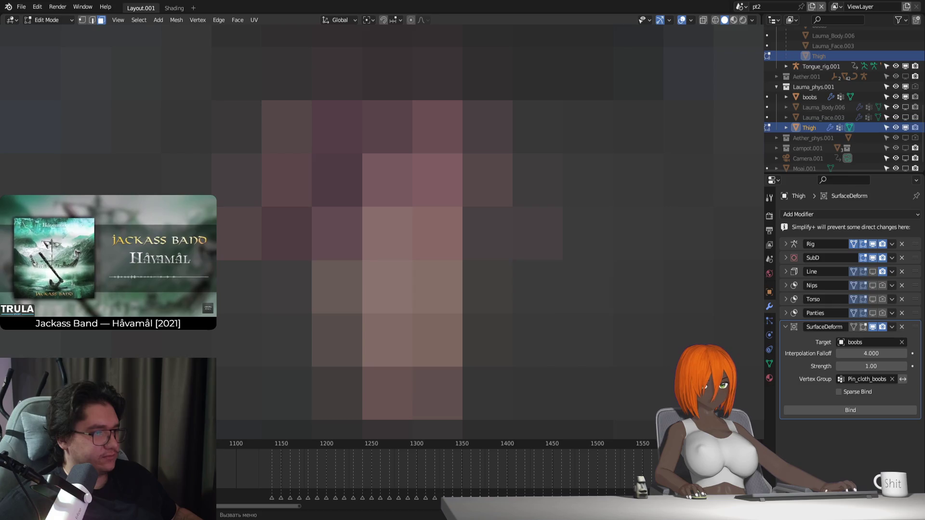
key("Return")
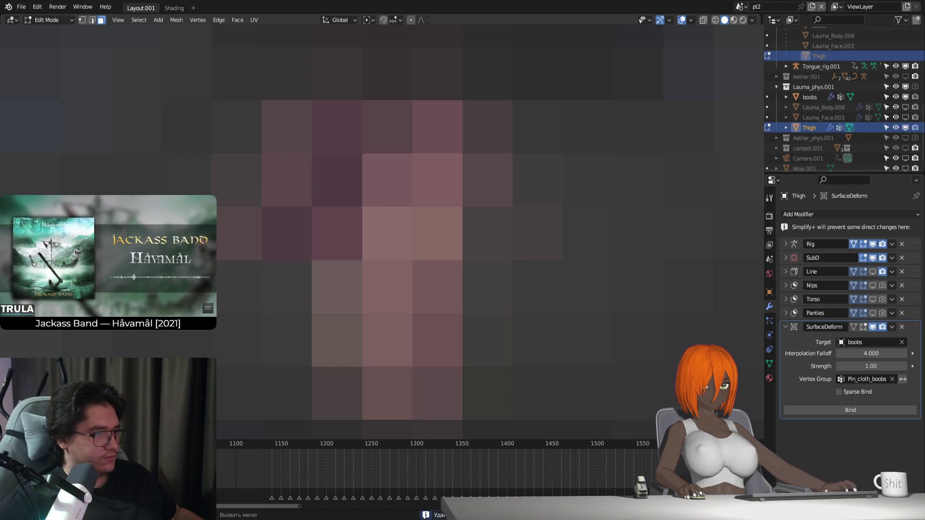
key("Tab")
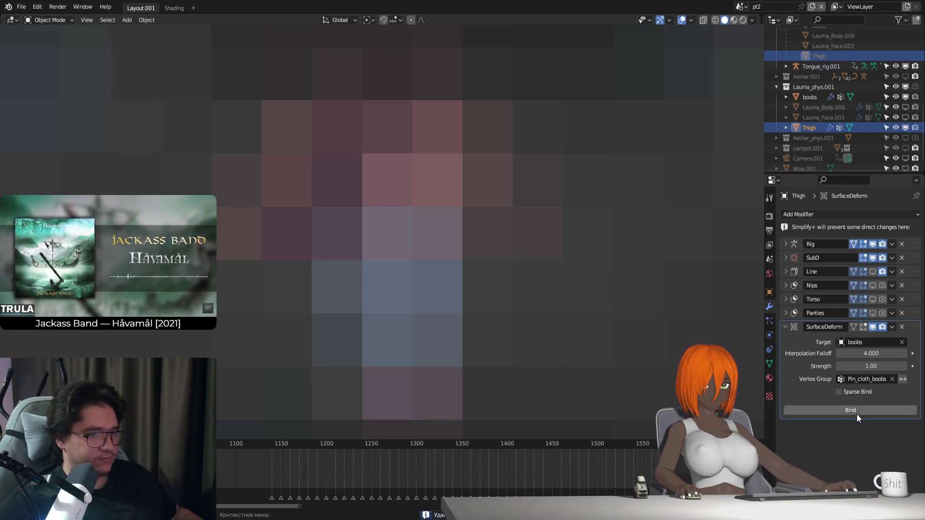
left_click(857, 413)
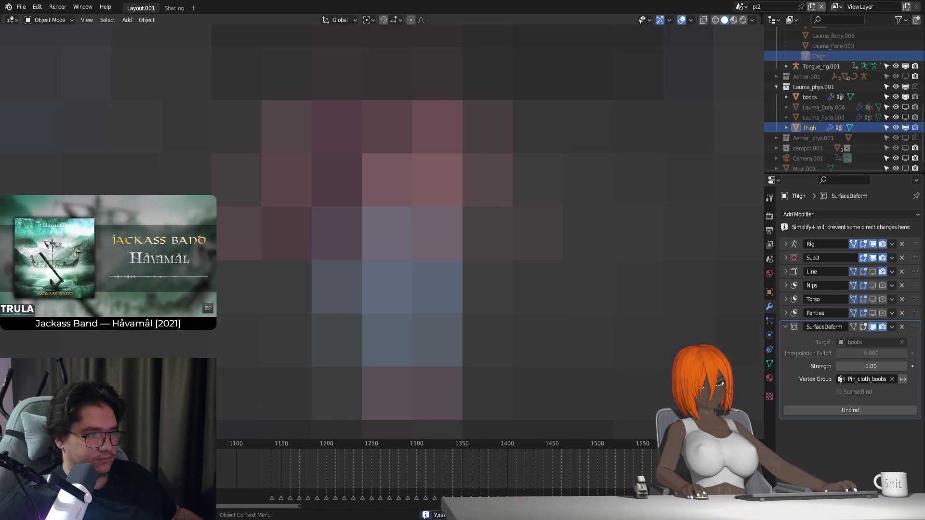
Remove Thigh's Surface Deform modifier and rebind the body's thigh deform to Thigh
left_click(390, 289)
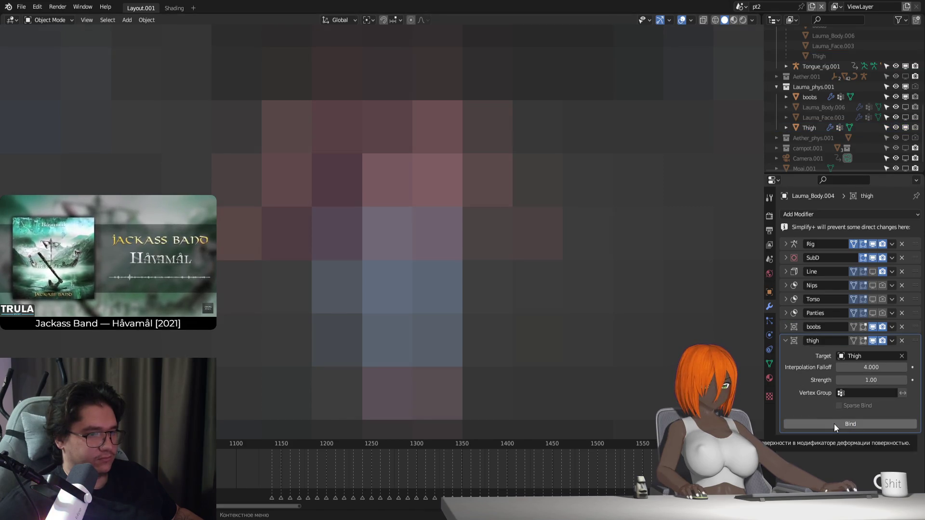
key("ctrl+z")
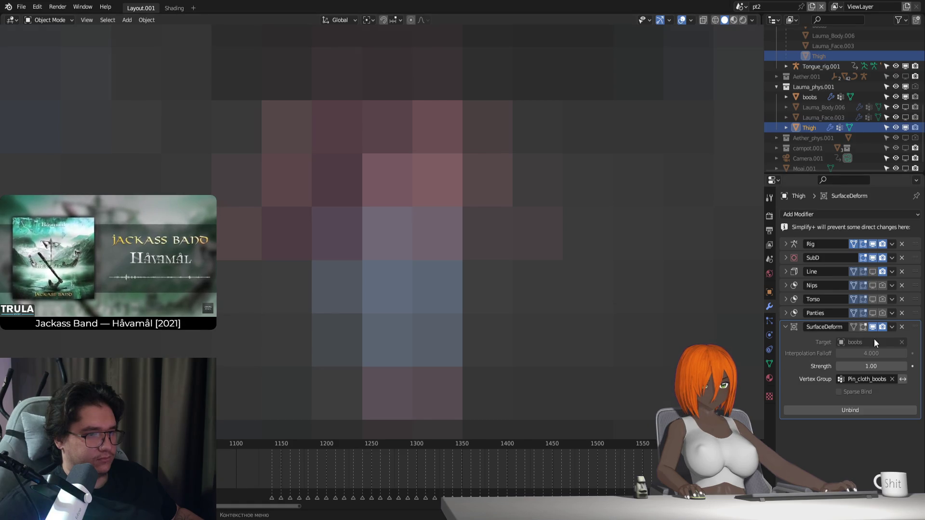
left_click(901, 327)
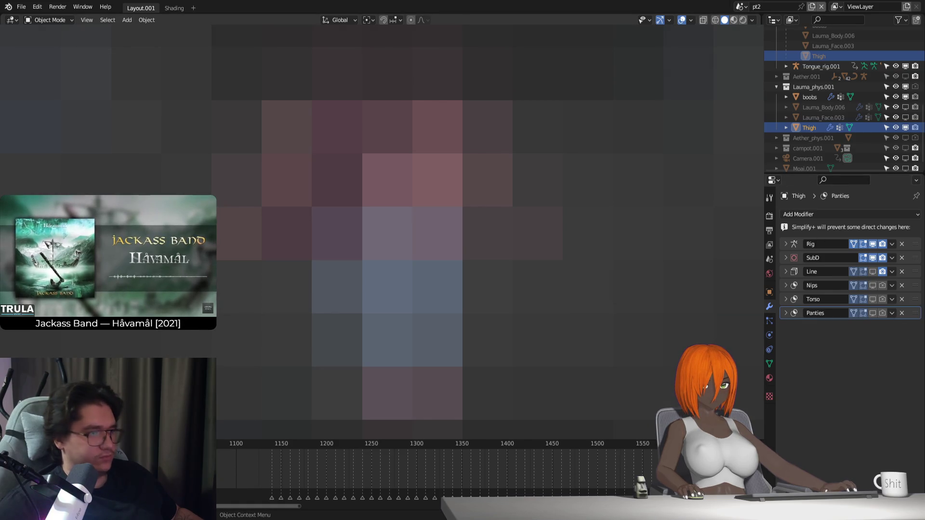
key("ctrl+z")
left_click(862, 426)
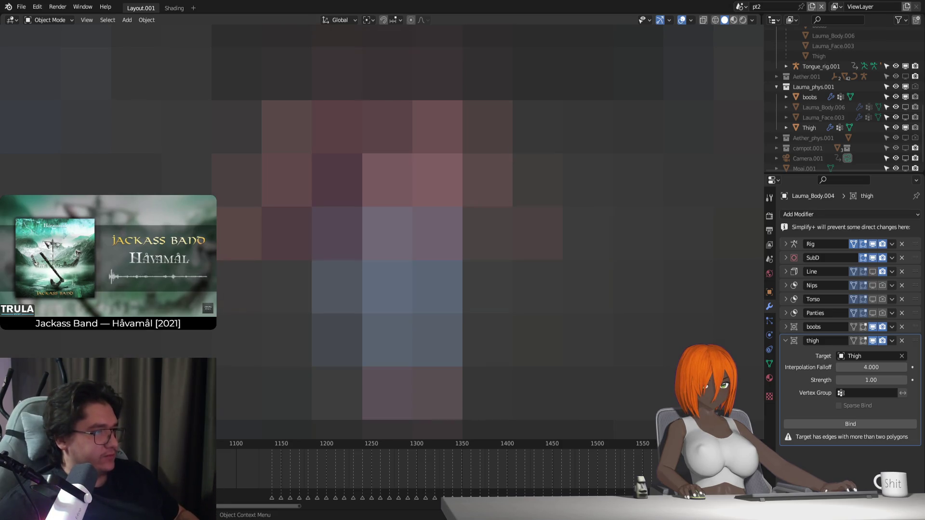
Delete the Panties, Torso and Nips modifiers from Thigh, leaving Rig, SubD and Line
left_click(809, 127)
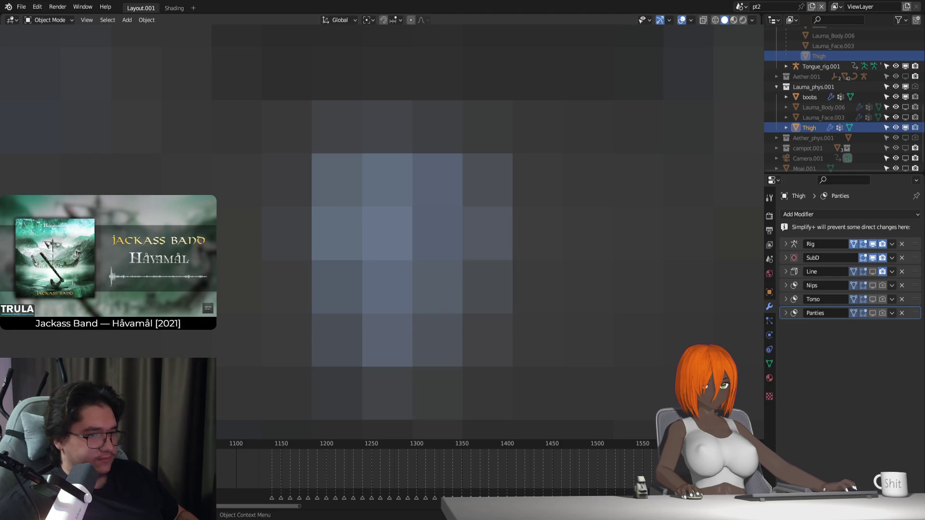
left_click(902, 313)
left_click(901, 298)
left_click(901, 285)
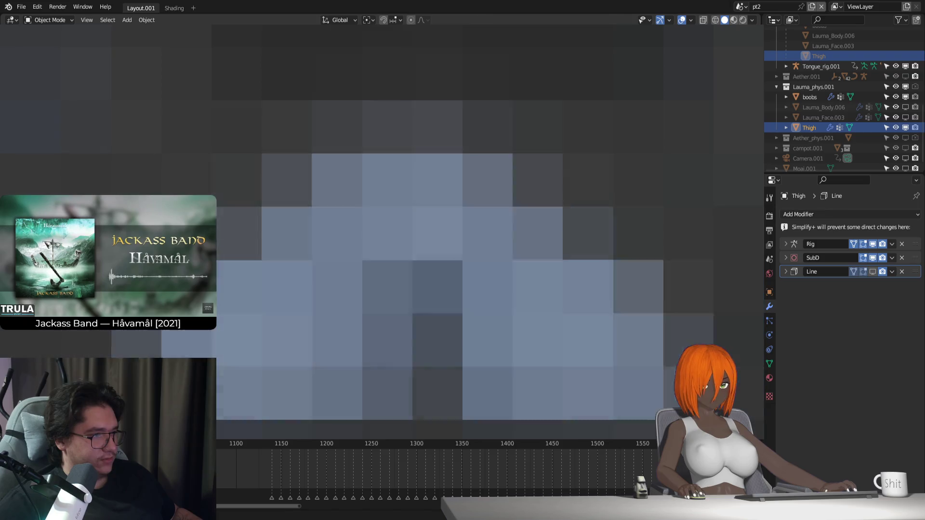
Reach Thigh's mesh data properties and expand its shape keys list
left_click(771, 366)
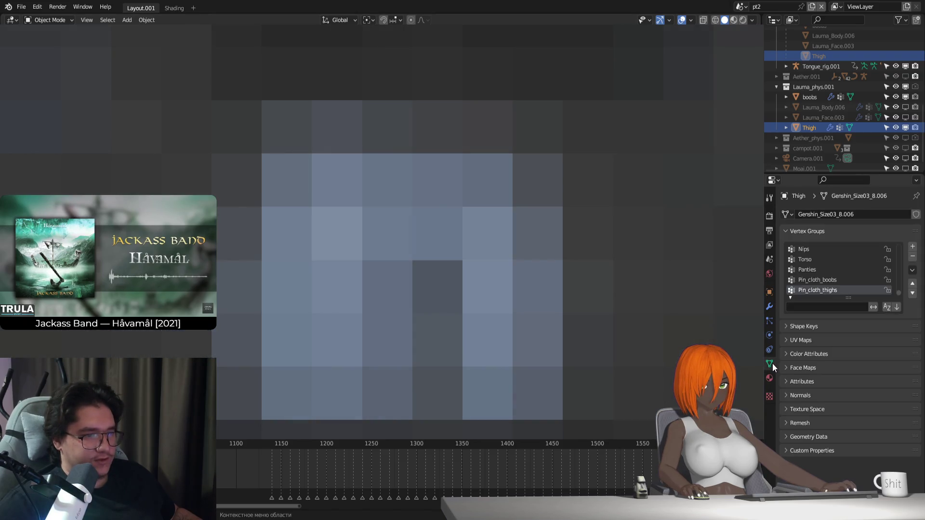
left_click(770, 378)
left_click(770, 319)
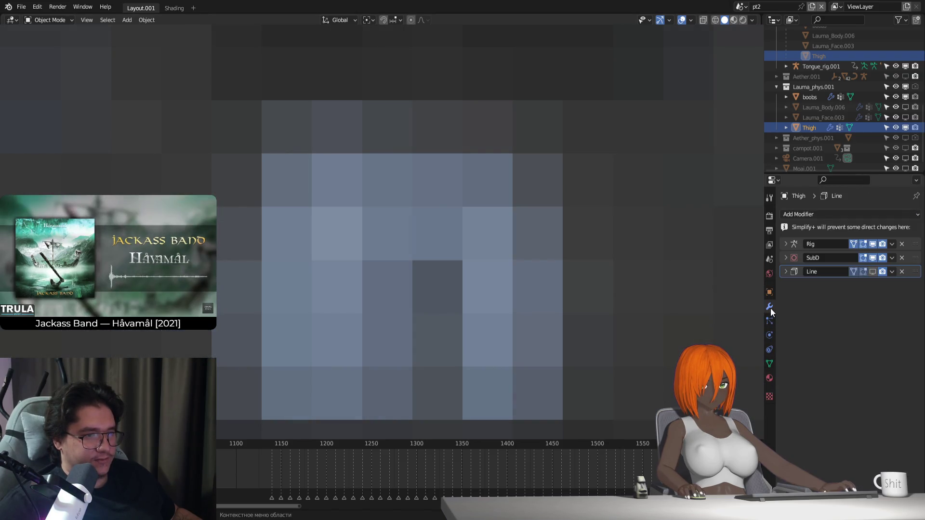
left_click(770, 354)
left_click(771, 364)
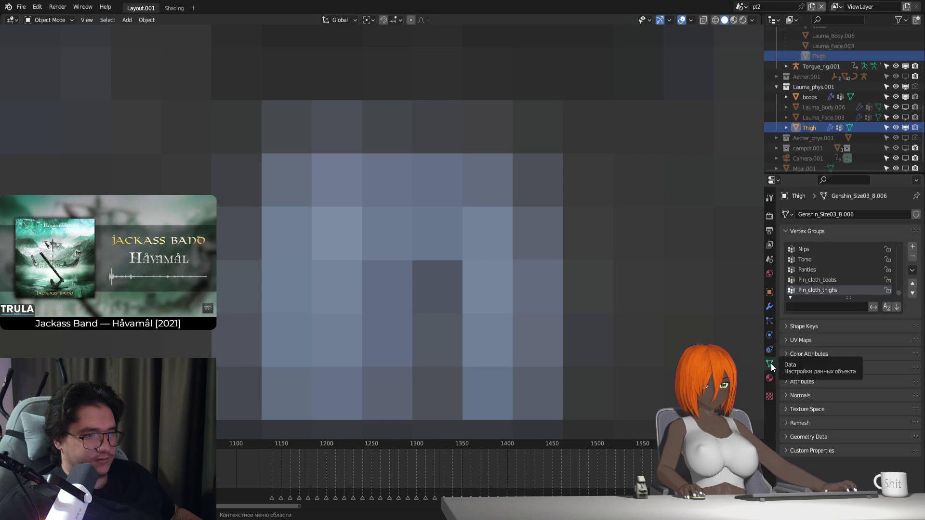
left_click(790, 229)
left_click(790, 230)
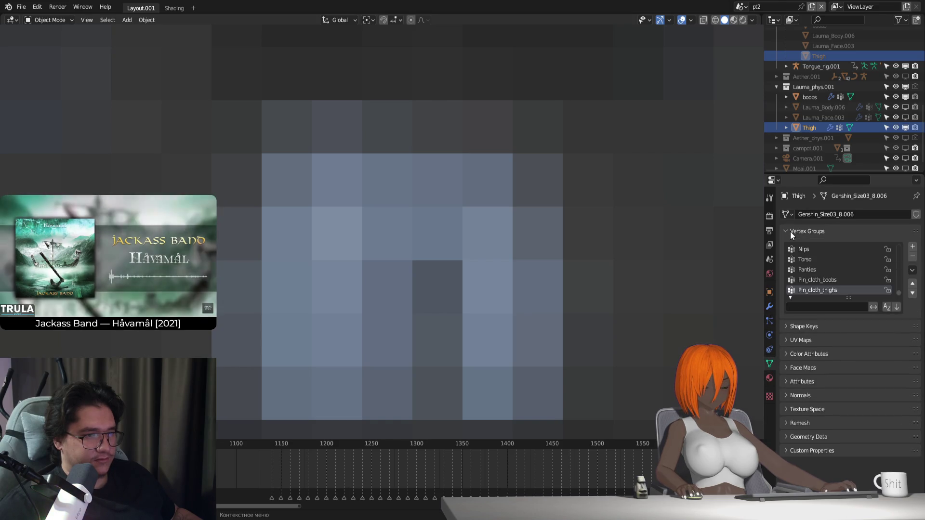
left_click(795, 246)
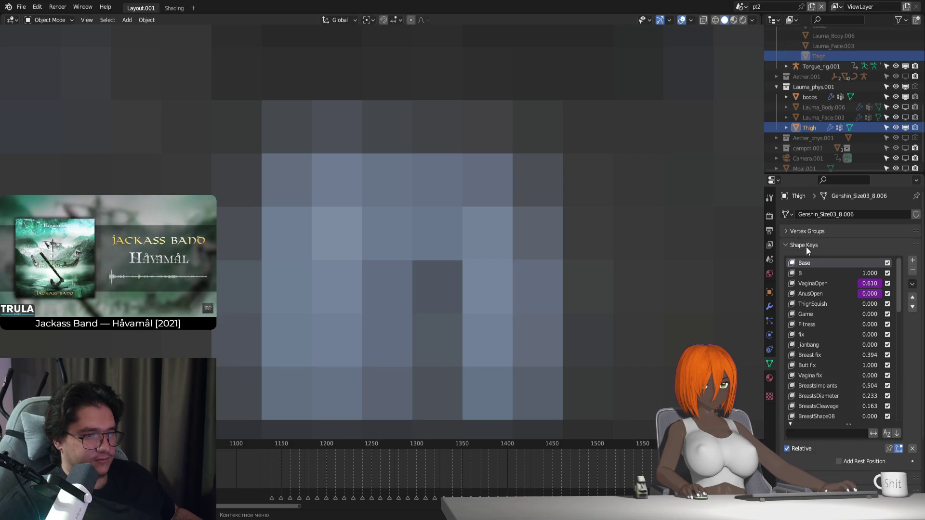
Delete the drivers on the VaginaOpen and AnusOpen shape keys so both read 0
right_click(870, 283)
left_click(871, 296)
right_click(871, 294)
left_click(854, 289)
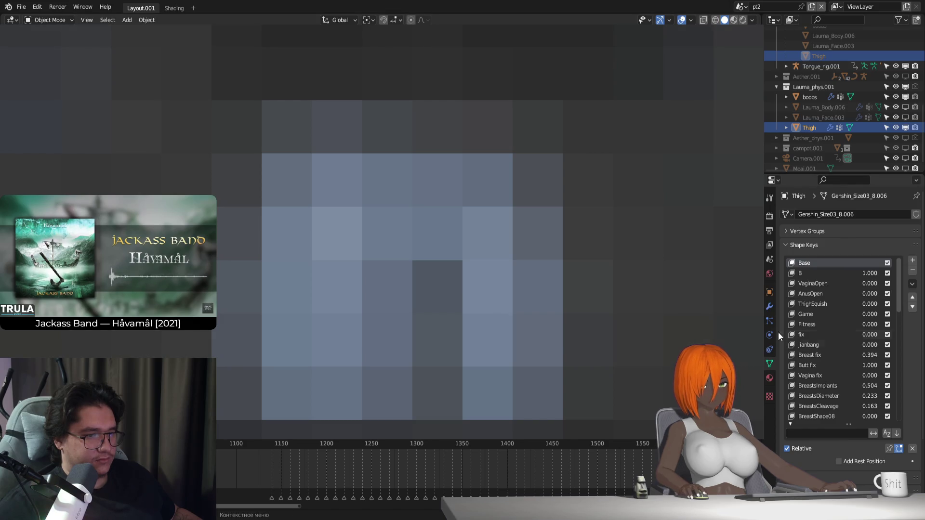
scroll(821, 332, "down", 3)
scroll(826, 332, "down", 1)
scroll(826, 332, "up", 4)
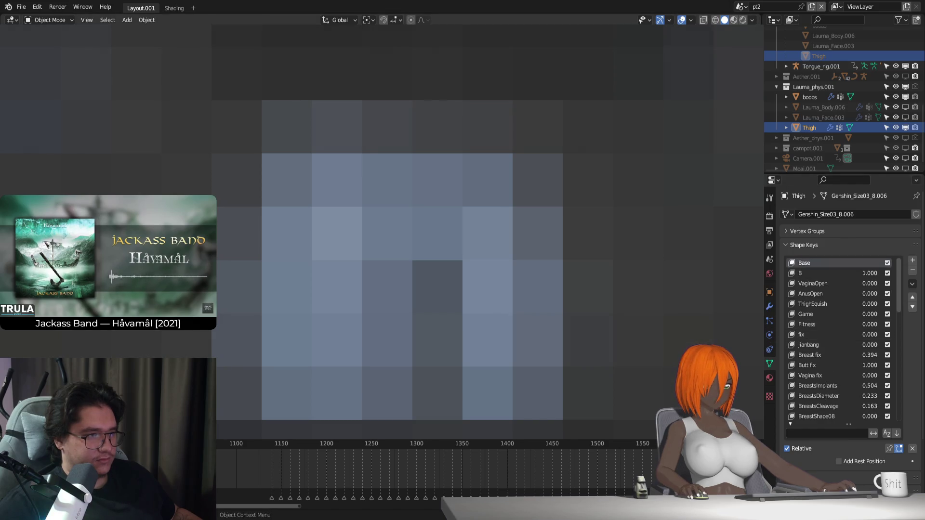
Edit the Thigh mesh, briefly checking it as a whole object, and undo the last edit
key("Tab")
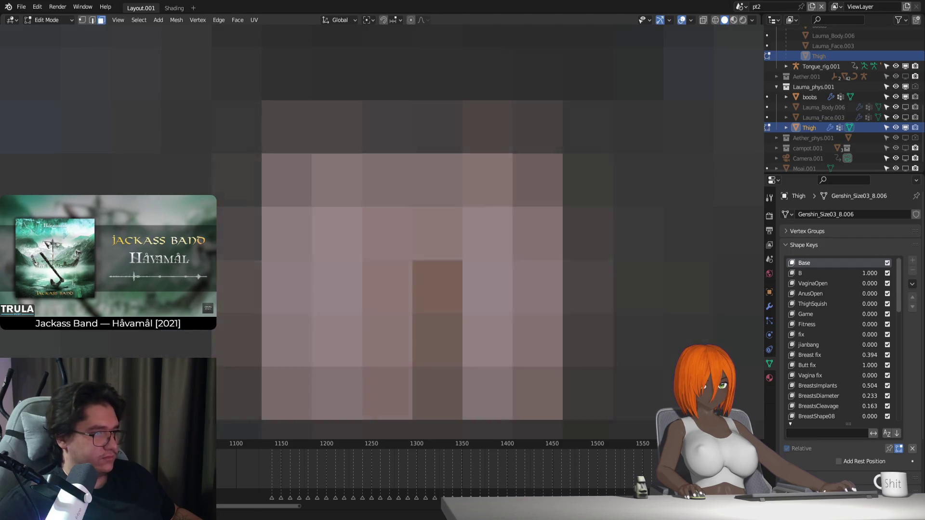
scroll(412, 239, "up", 2)
scroll(412, 239, "up", 2)
scroll(412, 239, "up", 2)
scroll(412, 239, "up", 1)
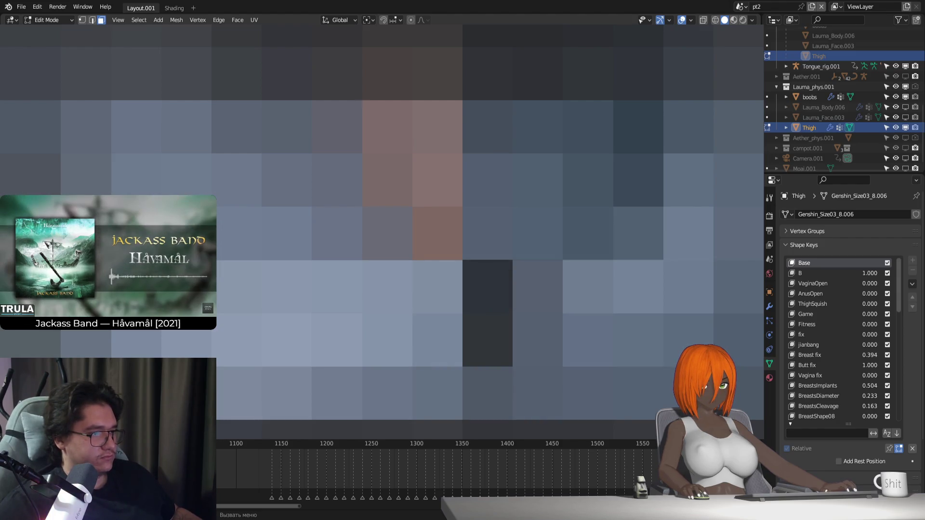
key("Tab")
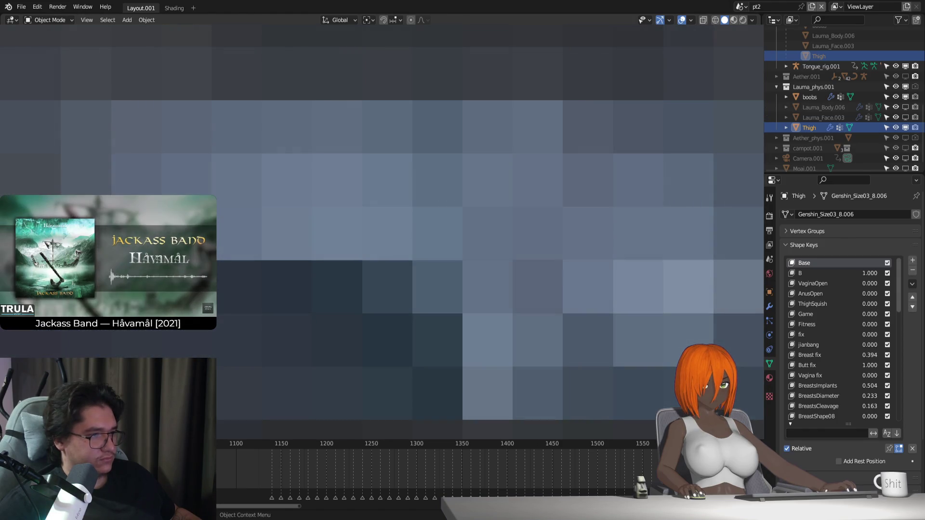
key("Tab")
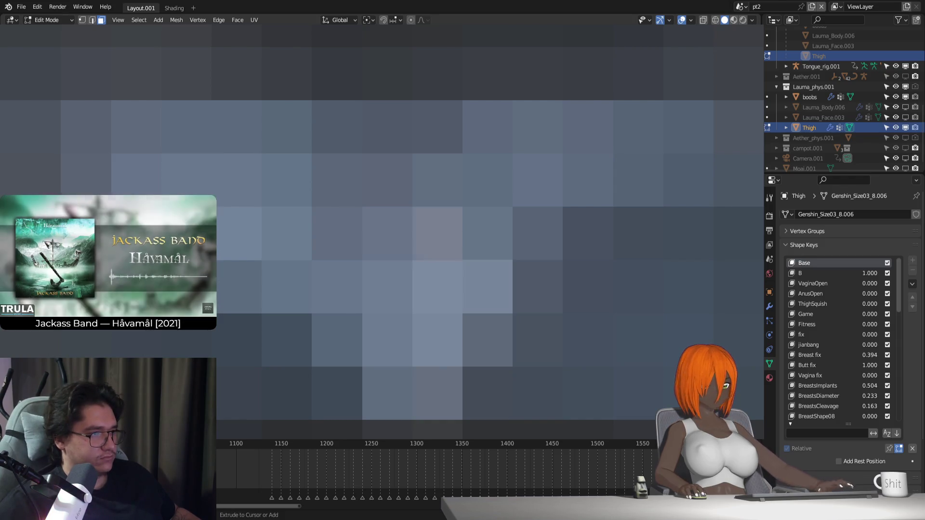
key("ctrl+z")
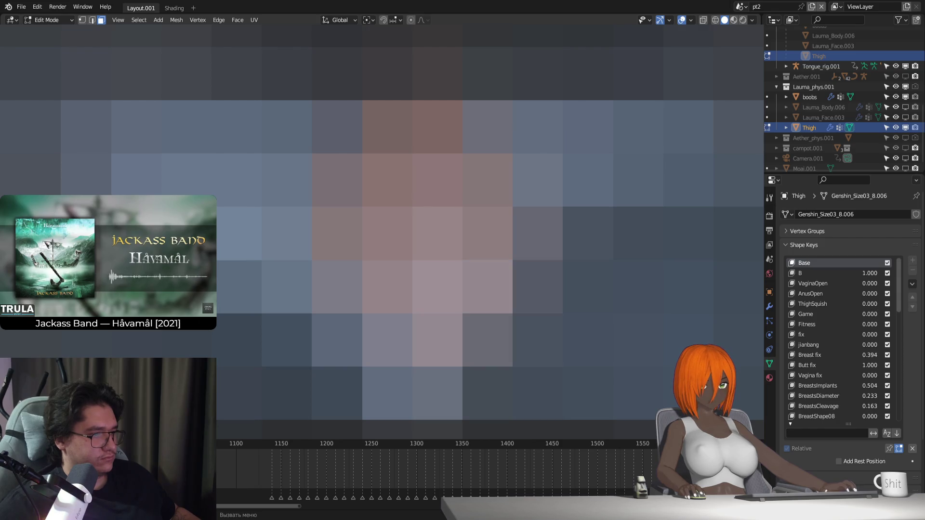
scroll(382, 224, "down", 2)
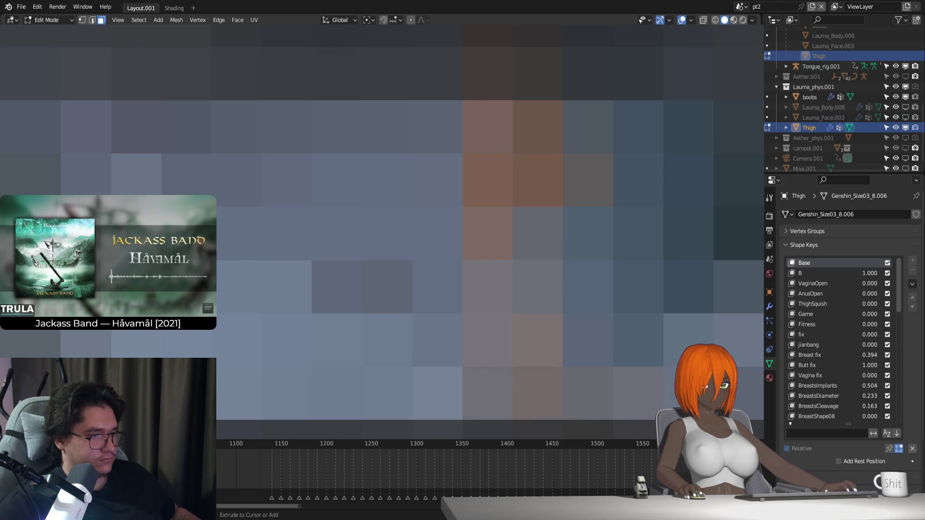
scroll(382, 224, "down", 1, "ctrl")
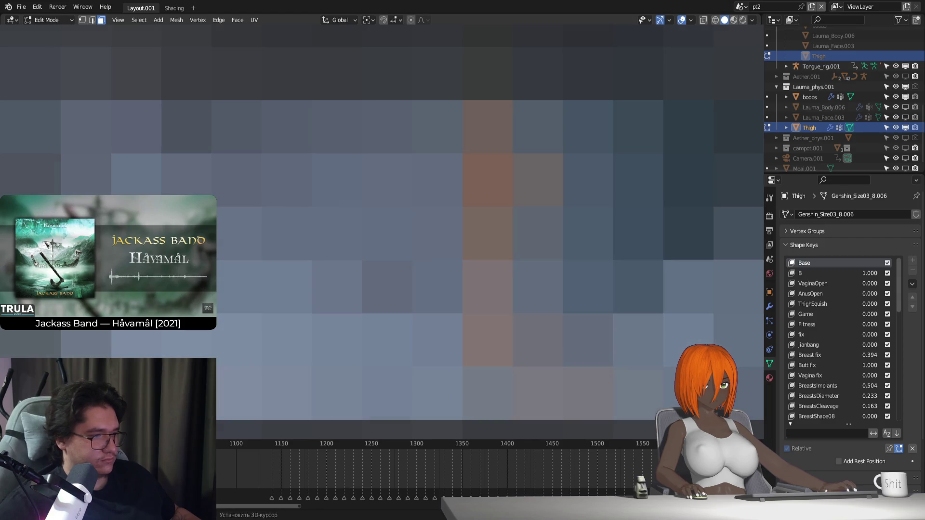
scroll(382, 224, "down", 2, "ctrl")
scroll(382, 224, "down", 1, "ctrl")
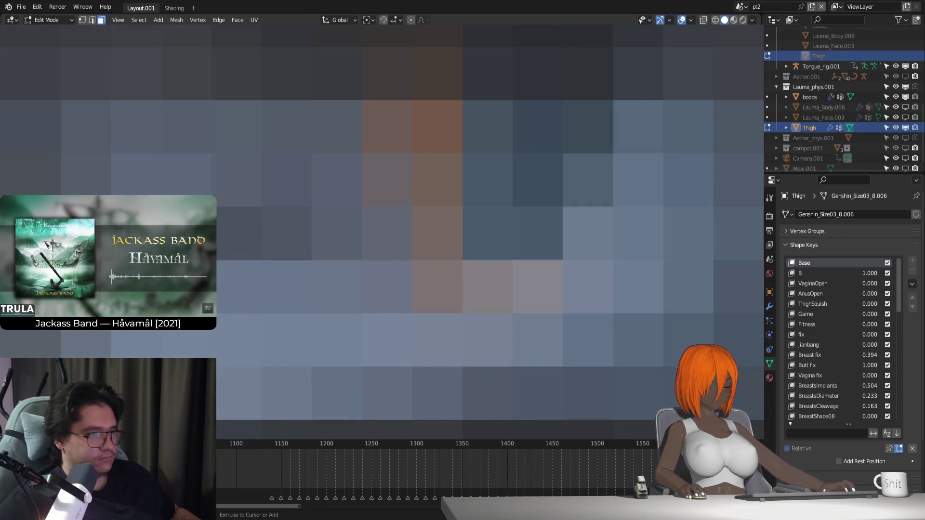
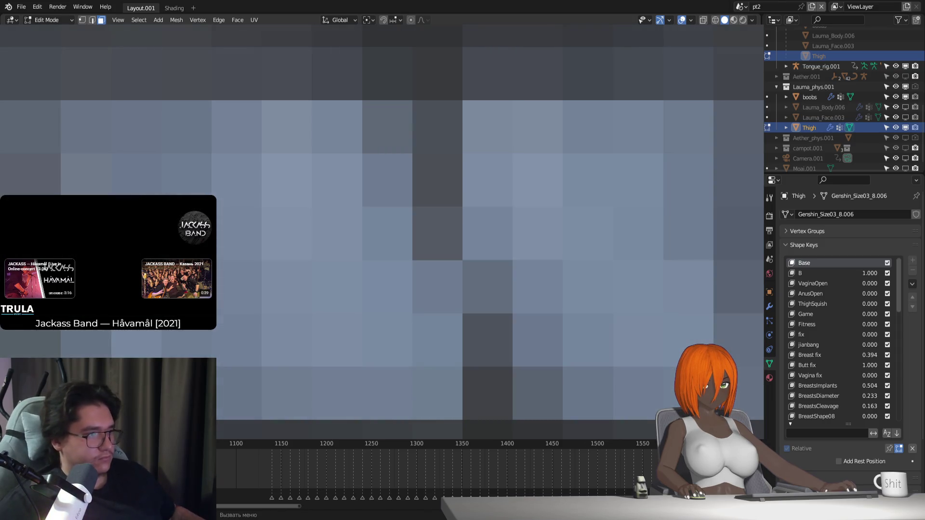
Toggle the Thigh mesh in and out of Edit Mode to preview the deformed shape, ending in Object Mode
key("Tab")
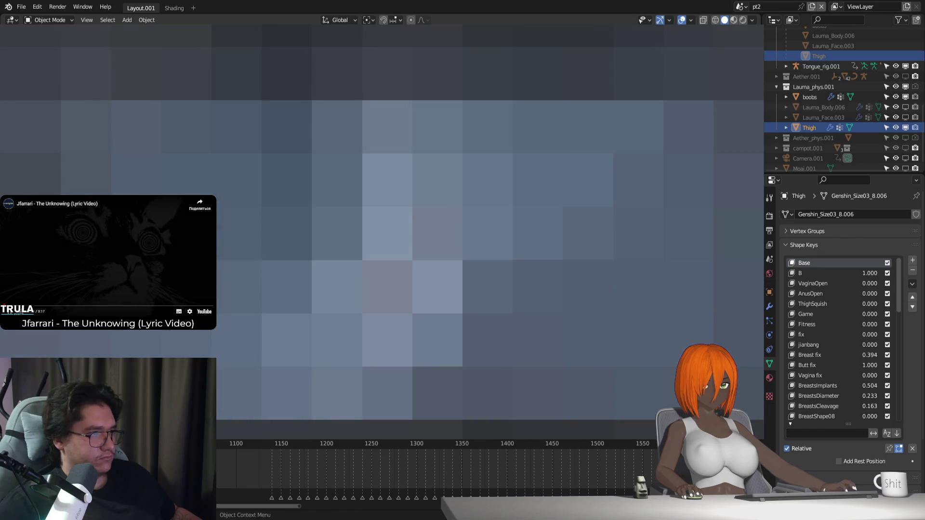
key("Tab")
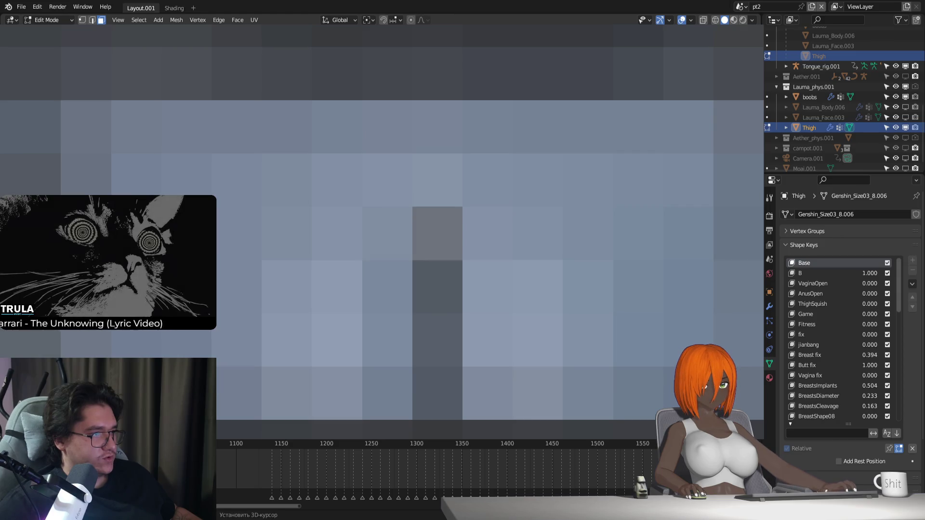
key("Tab")
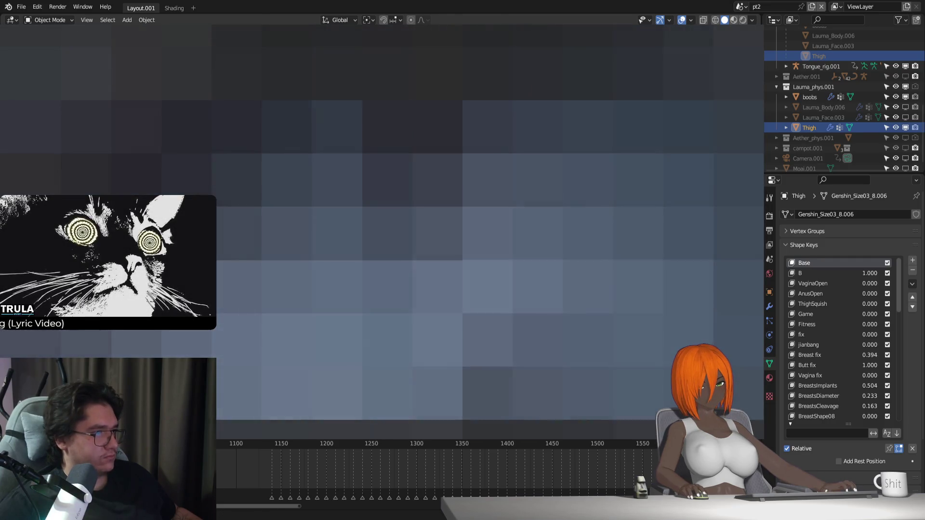
key("Tab")
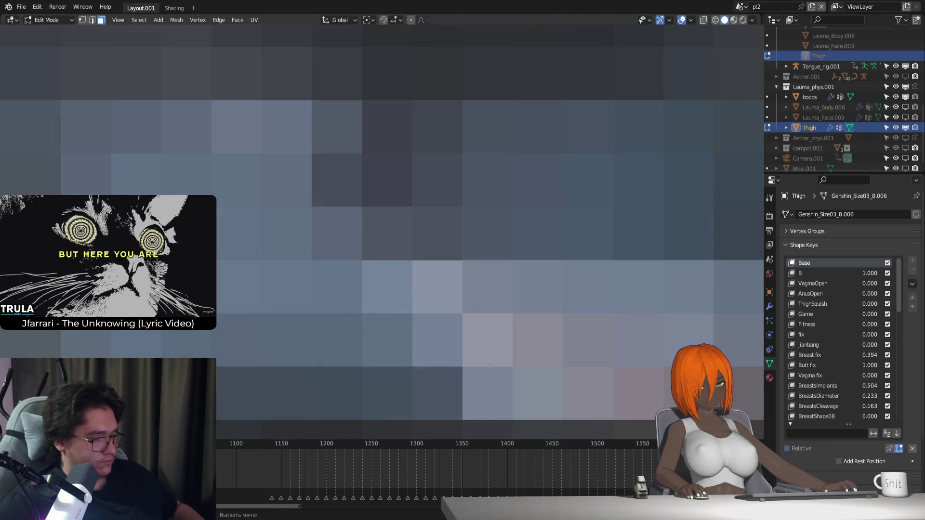
key("Tab")
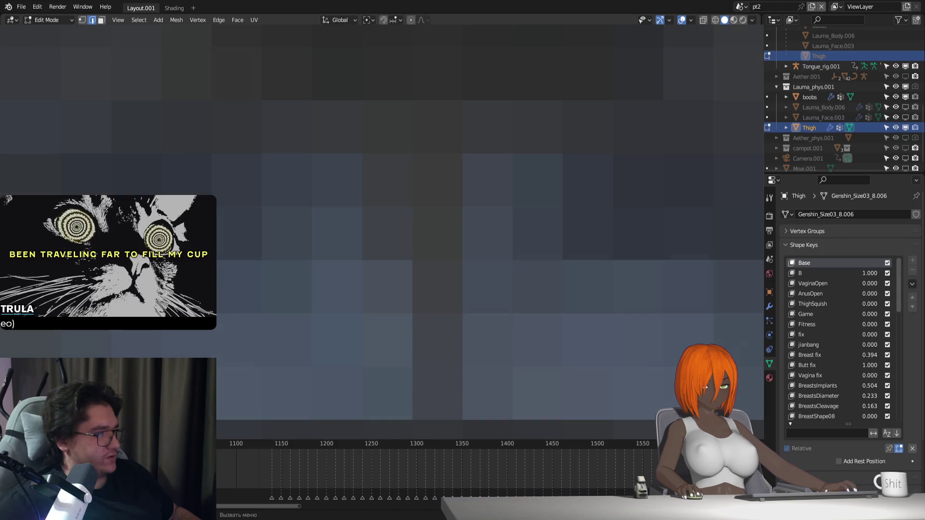
key("Tab")
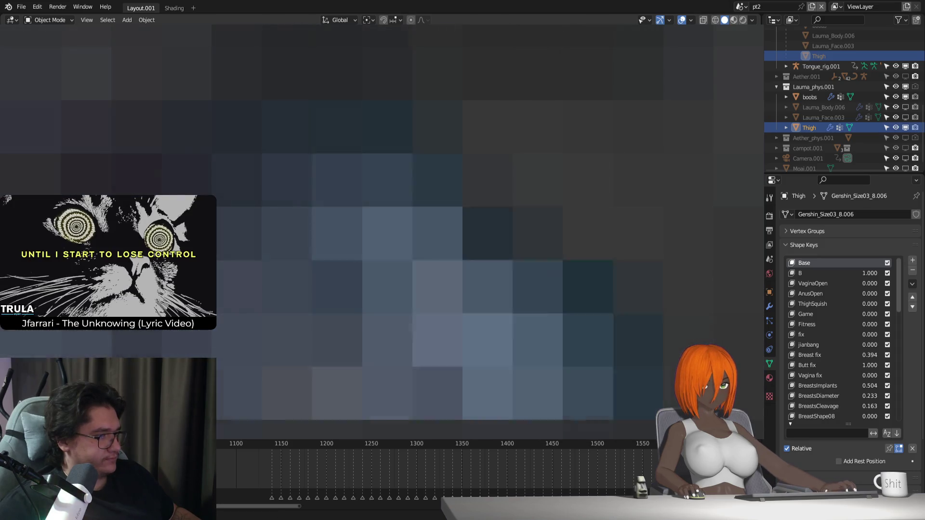
key("Tab")
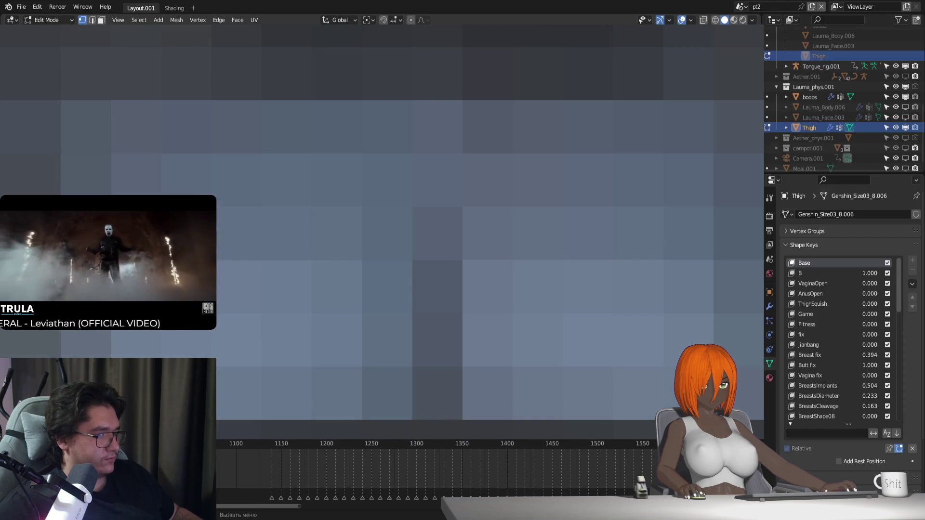
key("Tab")
key("Tab")
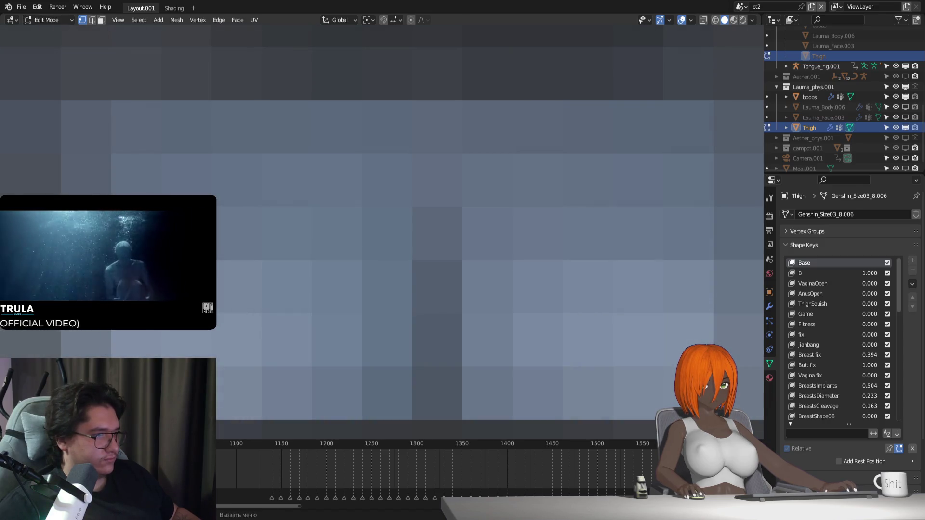
key("Tab")
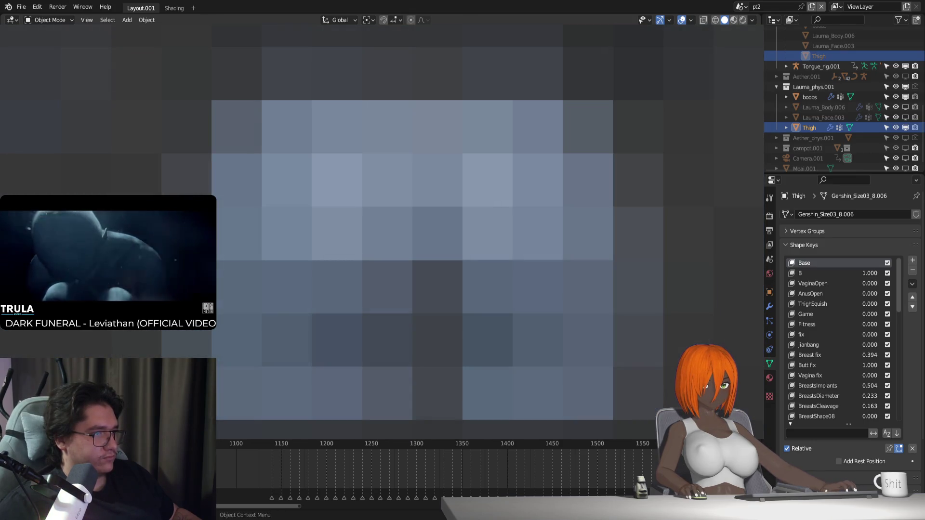
key("Tab")
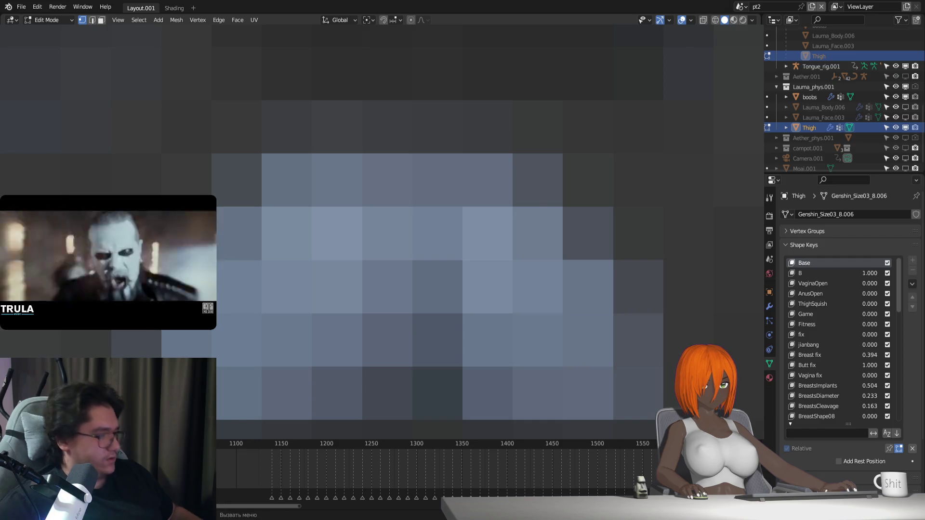
key("Tab")
key("Tab")
key("Tab")
key("Tab")
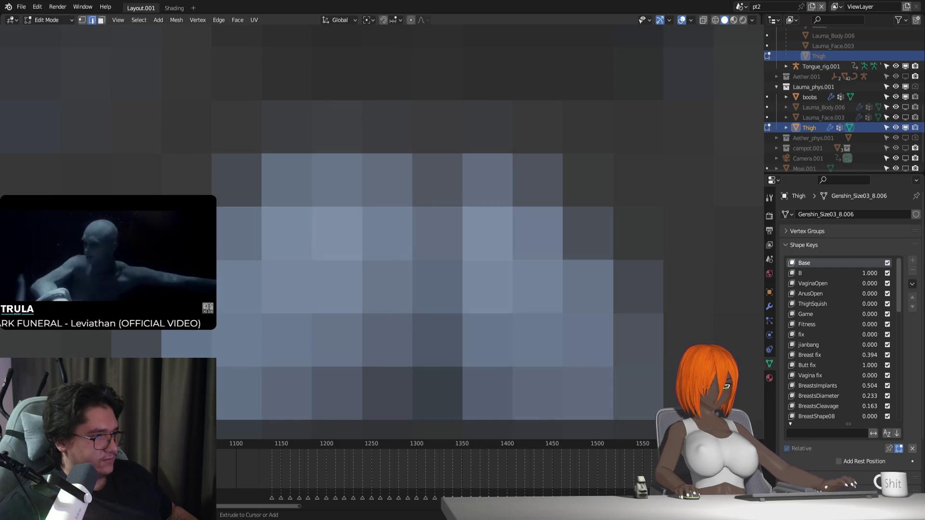
key("Tab")
key("Tab")
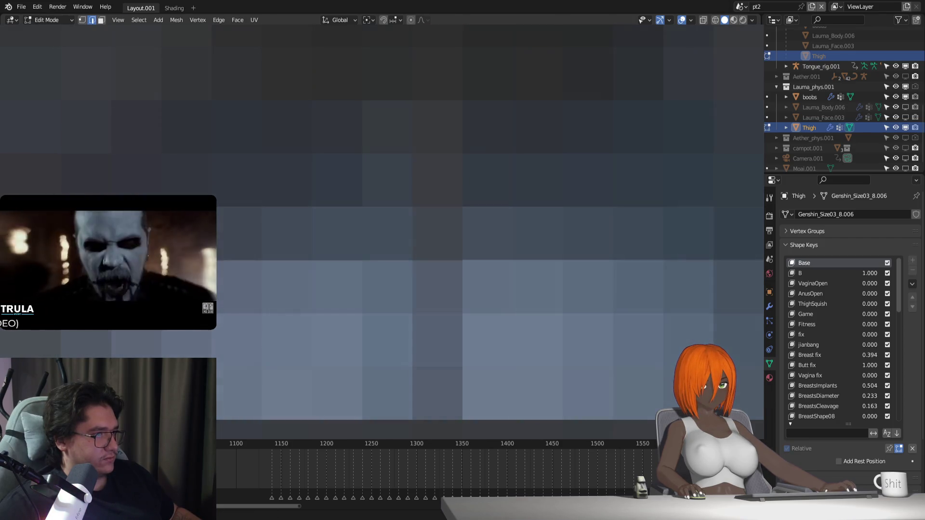
key("Tab")
key("Tab")
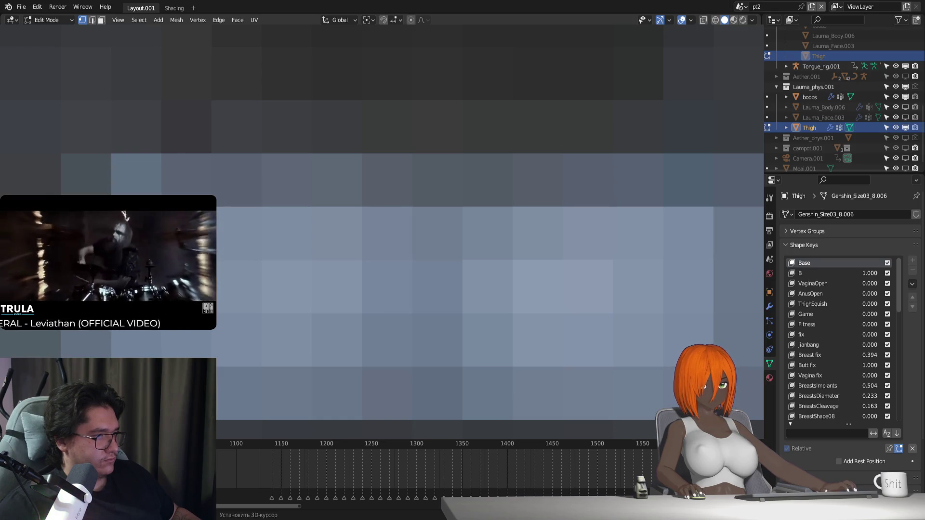
key("Tab")
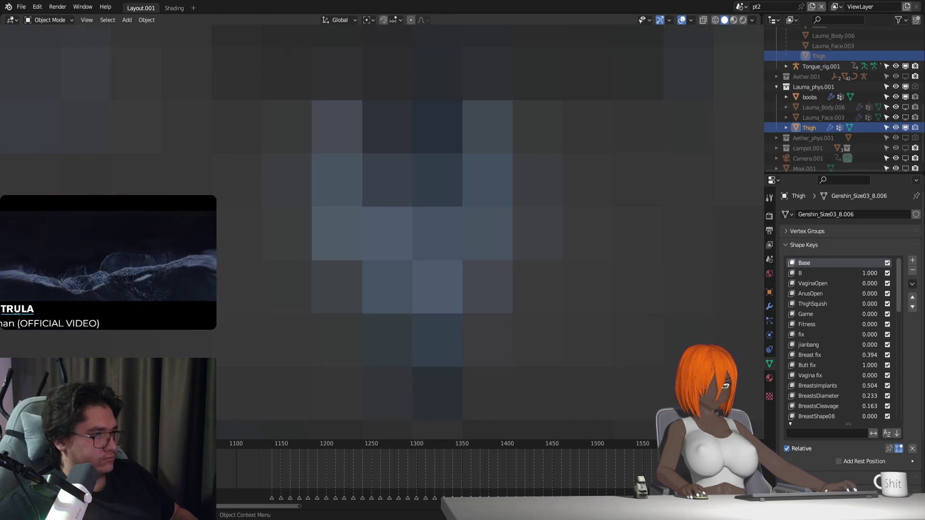
Enter Edit Mode on the Thigh mesh to edit its geometry
key("Tab")
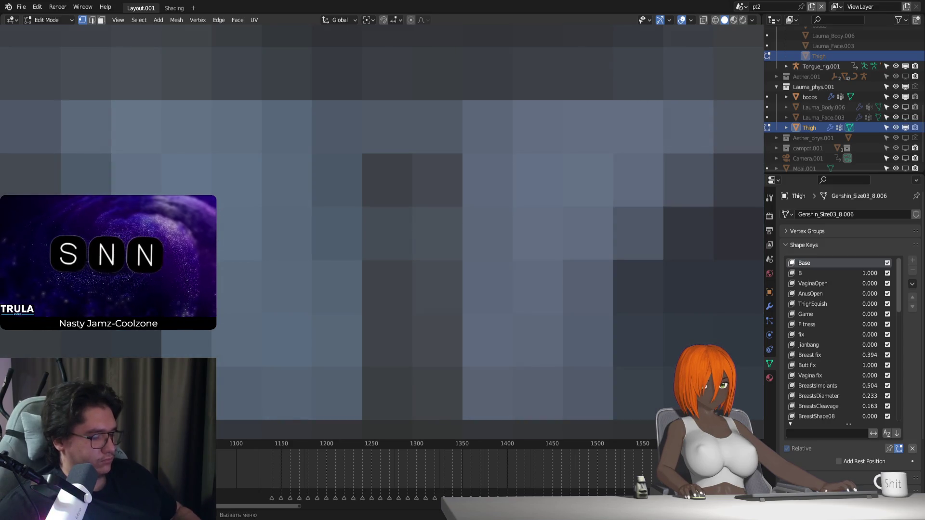
Toggle Thigh between Edit and Object Mode, ending in Object Mode
key("Tab")
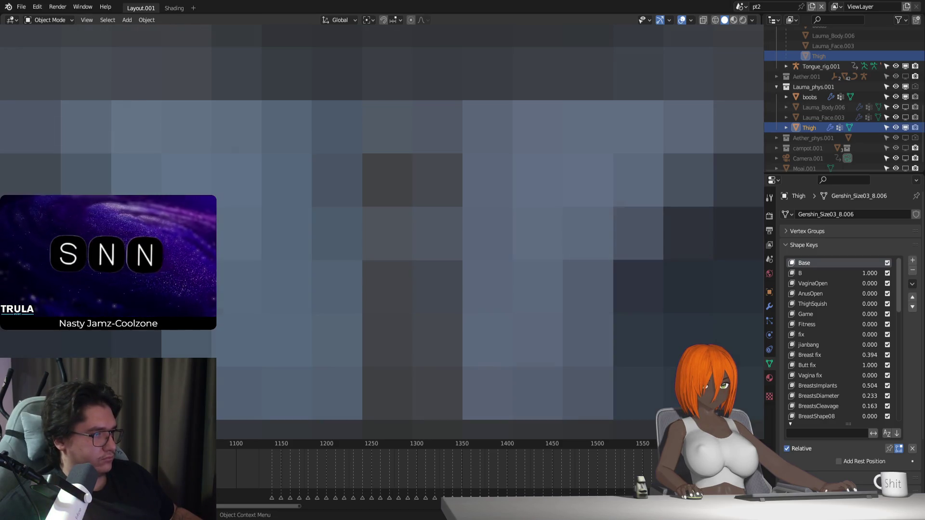
key("Tab")
key("Tab")
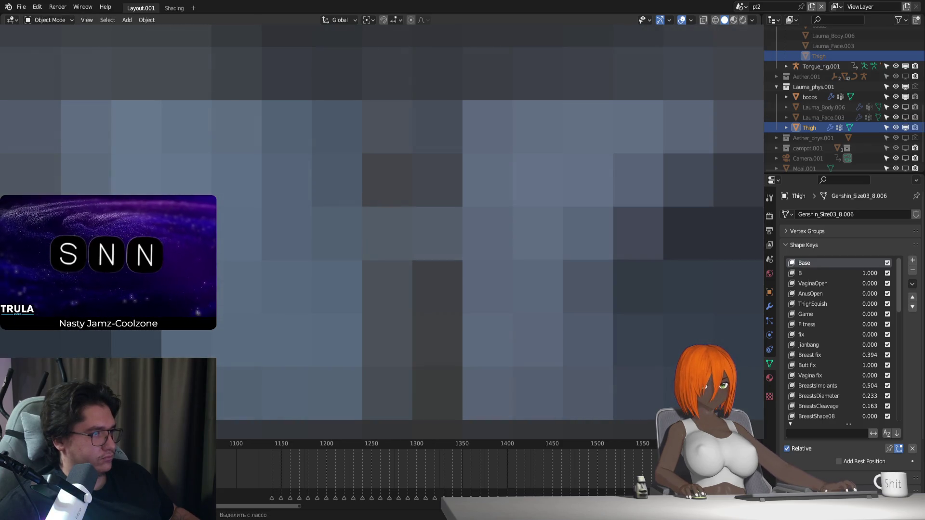
key("Tab")
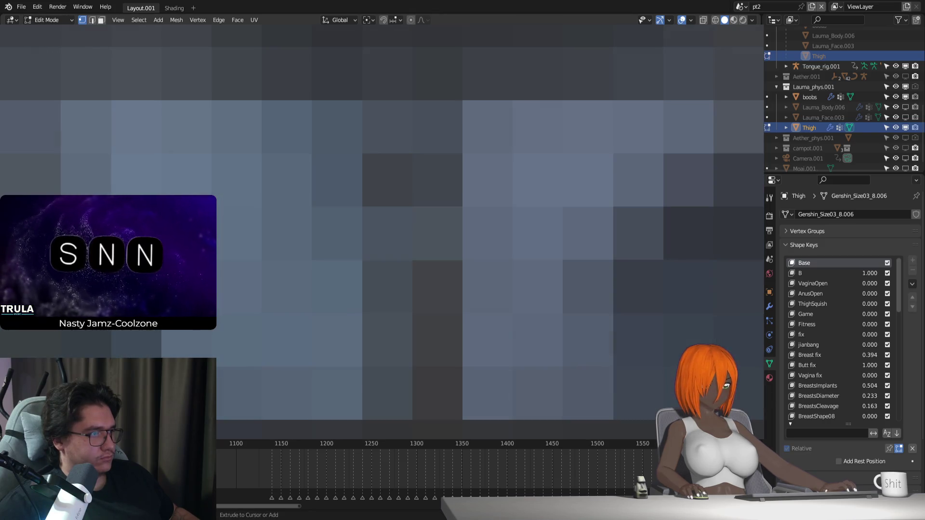
key("Tab")
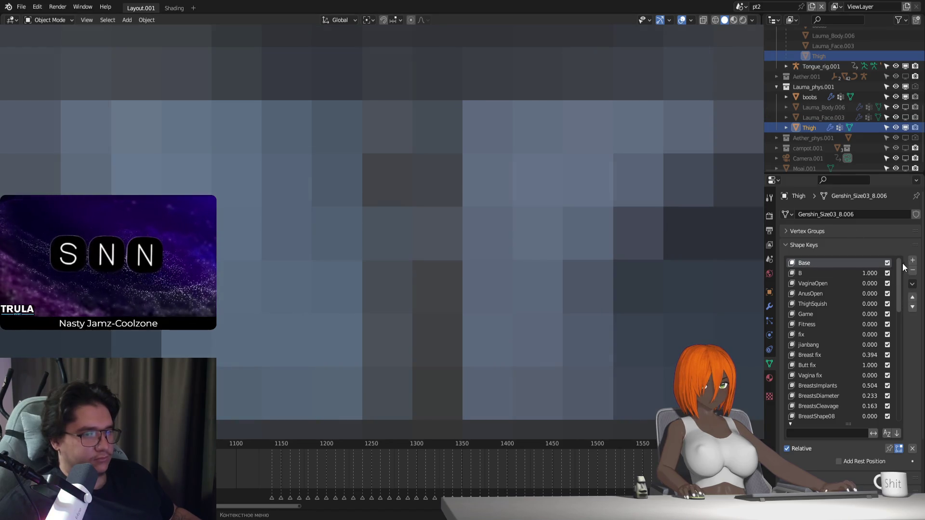
Apply all of Thigh's shape keys from the Shape Key Specials menu and resume Edit Mode
left_click(912, 284)
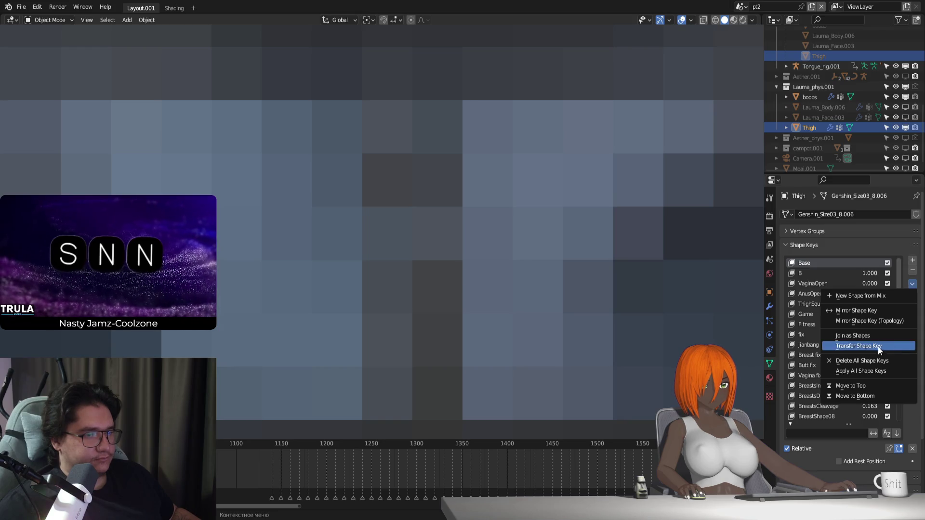
left_click(873, 337)
left_click(912, 284)
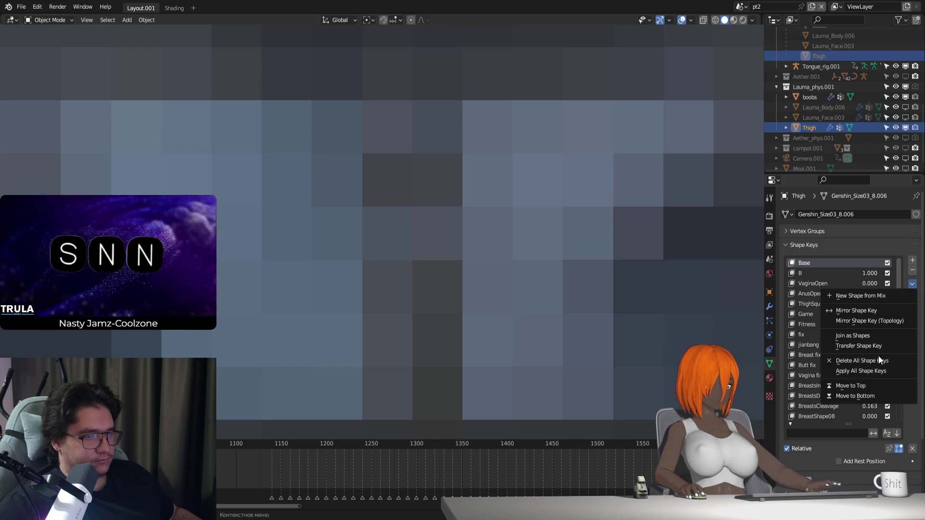
left_click(867, 370)
key("Tab")
key("Tab")
key("Tab")
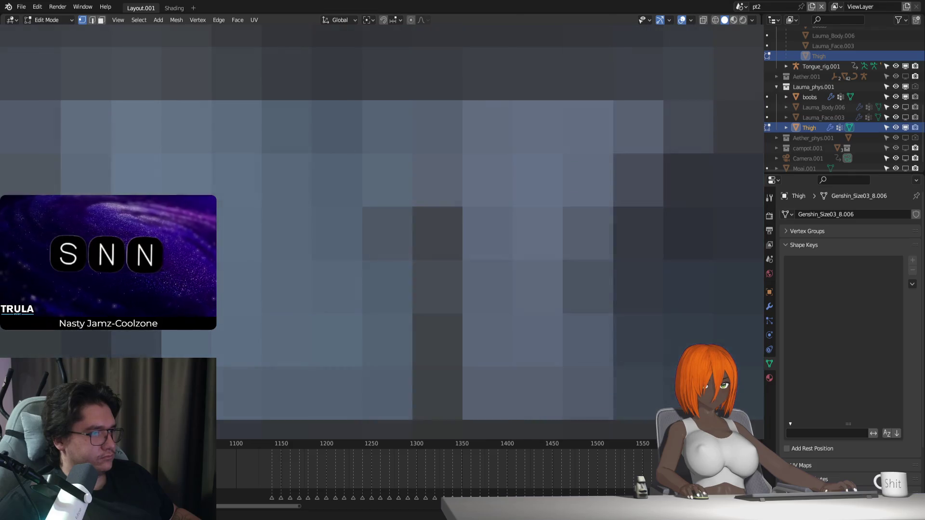
key("Tab")
key("Tab")
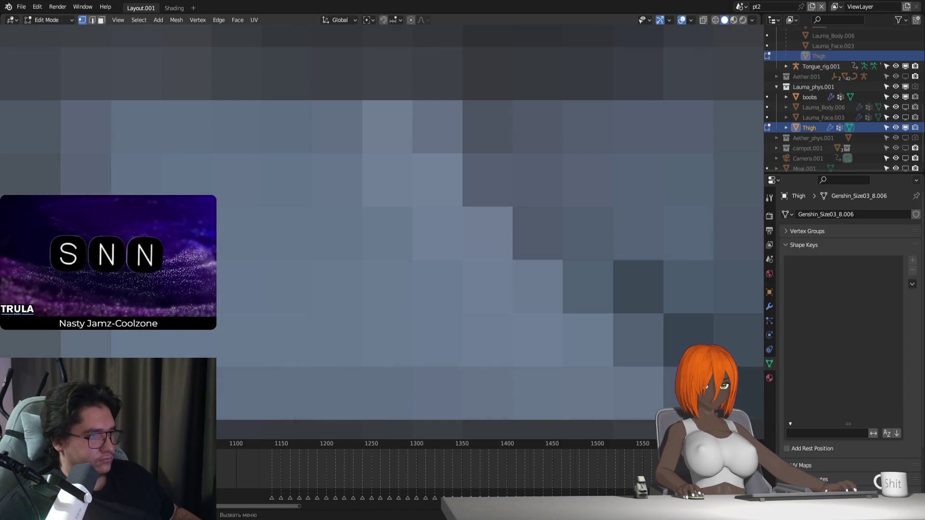
Move the selected Thigh vertices several times, trying a Y-axis constraint then freely
key("g")
key("y")
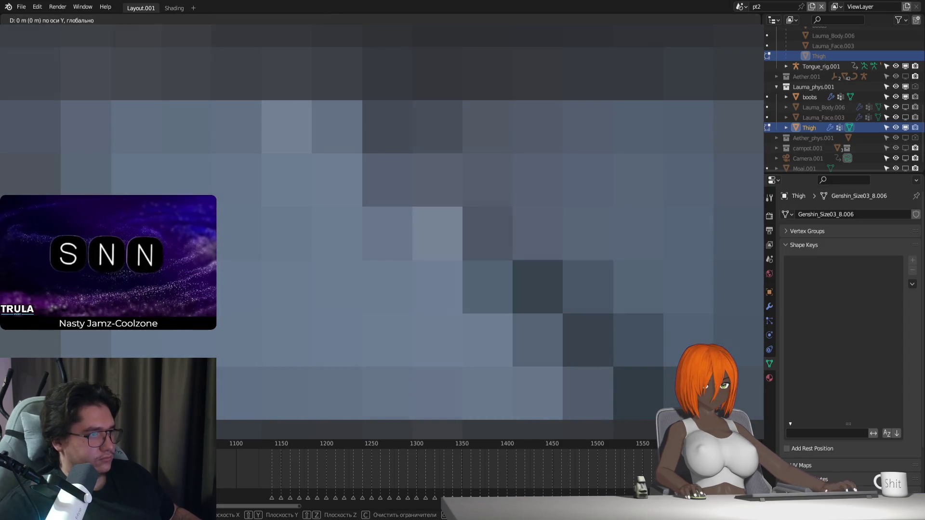
key("Escape")
key("g")
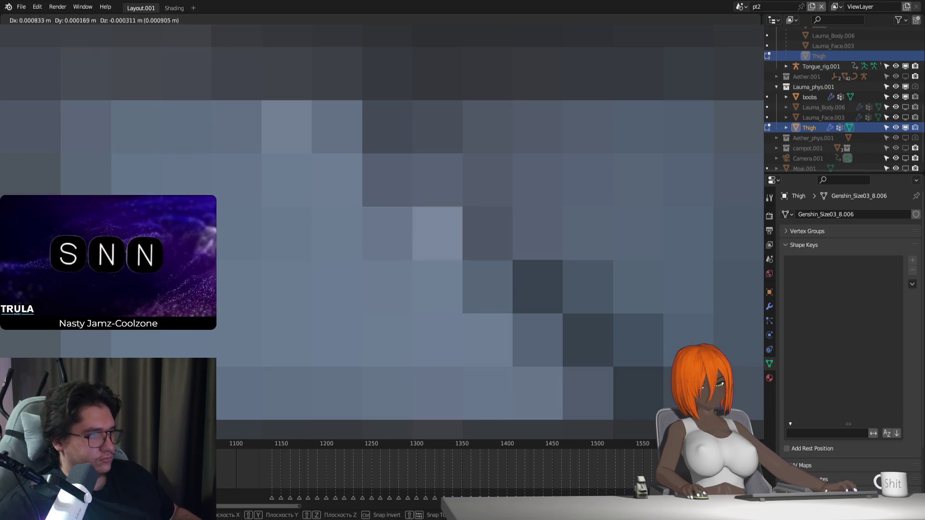
key("Escape")
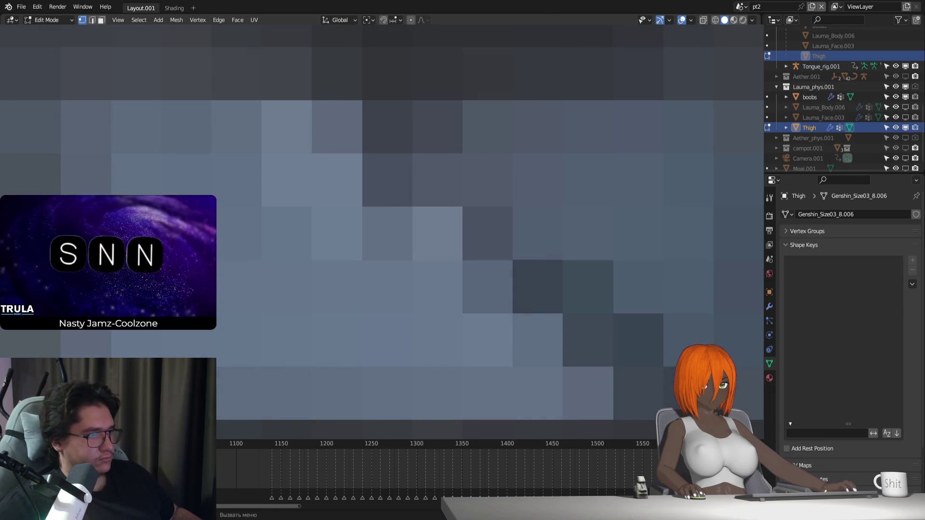
key("g")
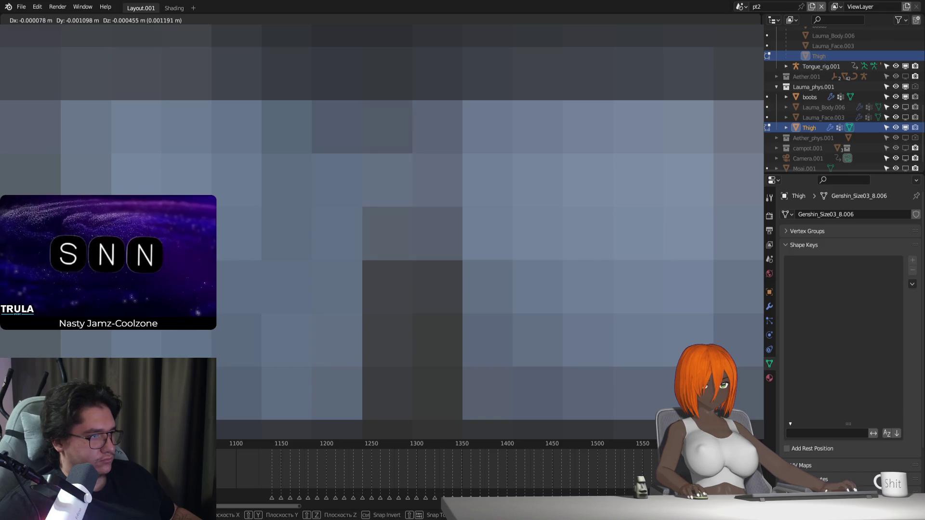
key("Return")
key("g")
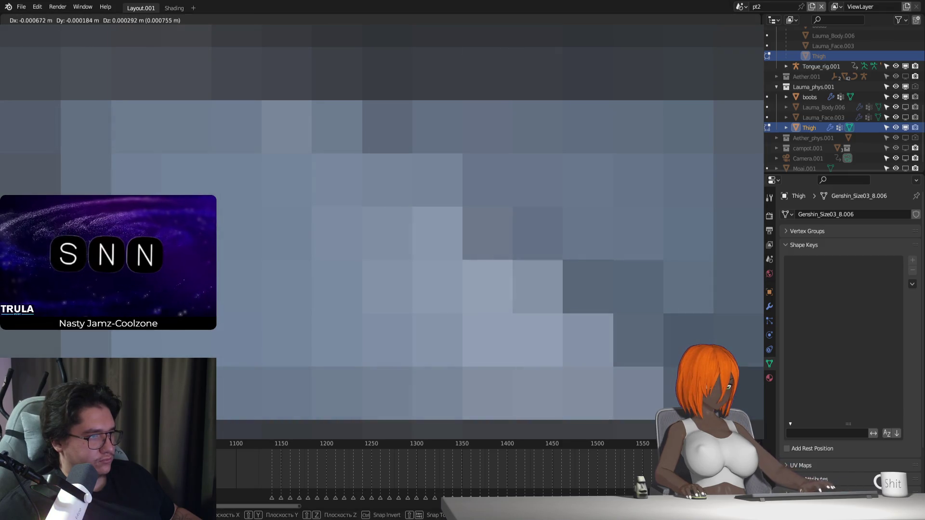
key("Return")
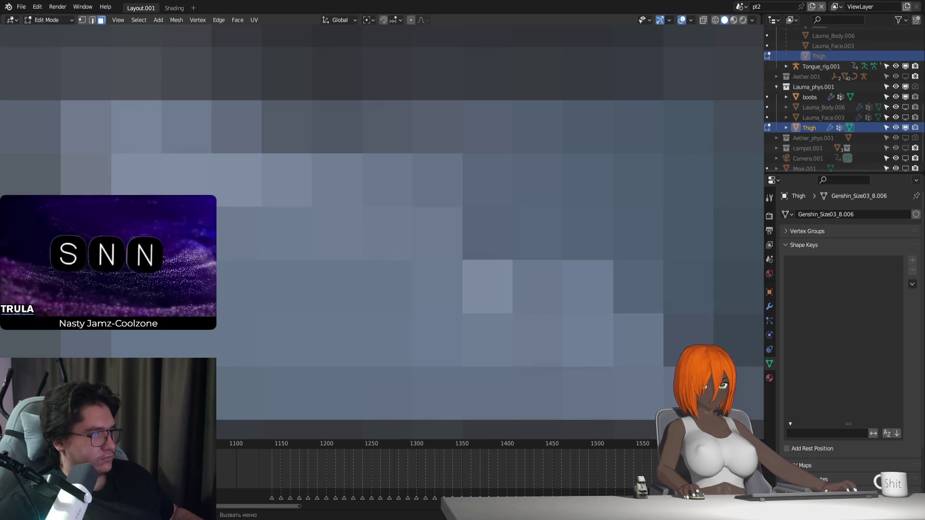
Rotate the vertices around the global Y axis, then nudge them with a few small moves
key("r")
key("x")
key("x")
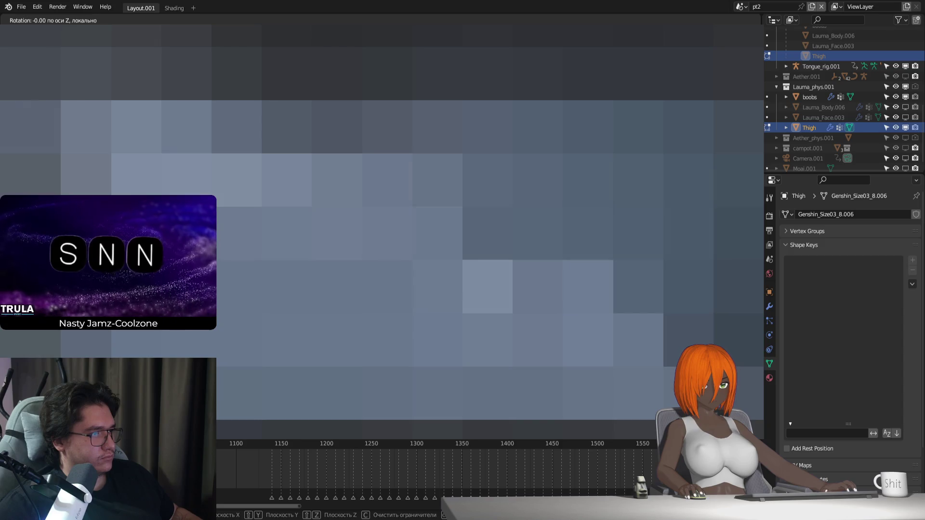
key("y")
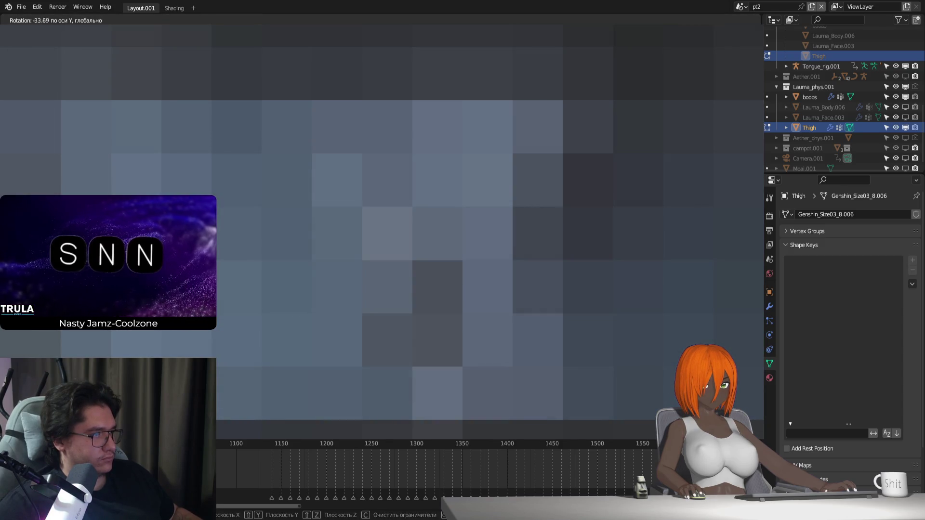
key("Return")
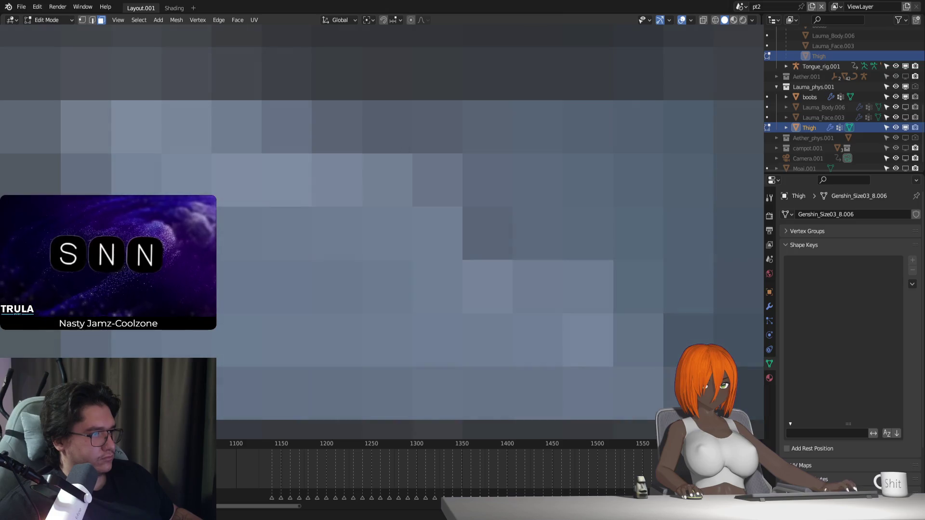
key("g")
key("Return")
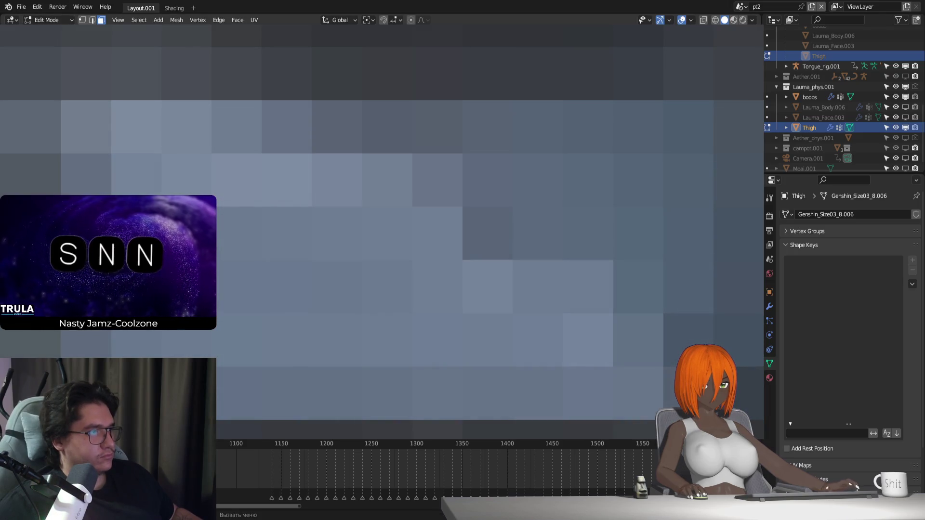
key("g")
key("Return")
key("g")
key("Return")
With smooth proportional editing on, move and rotate the vertices further, then return to Object Mode
left_click(426, 20)
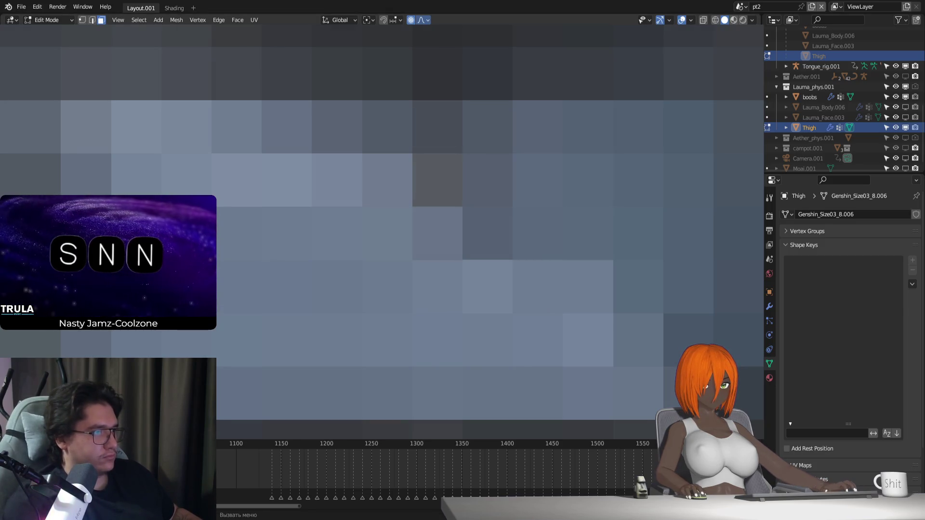
key("g")
key("Return")
key("g")
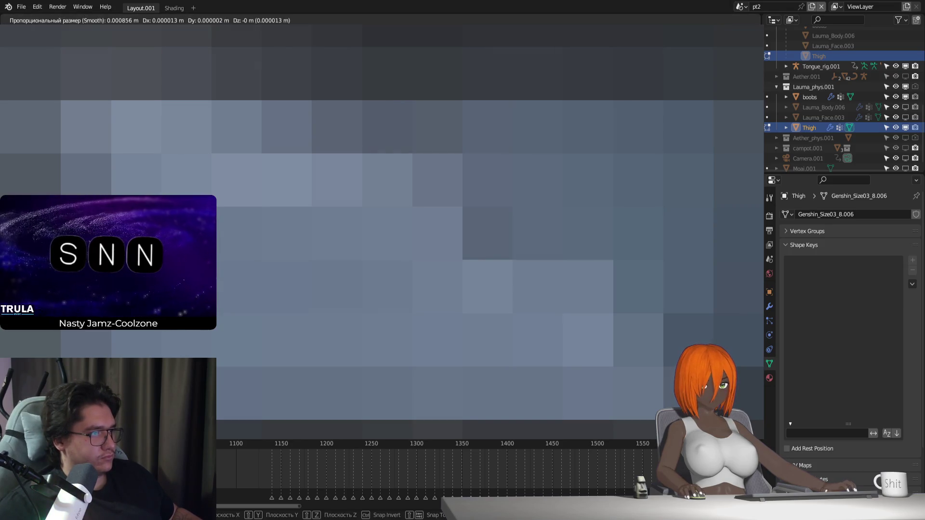
key("y")
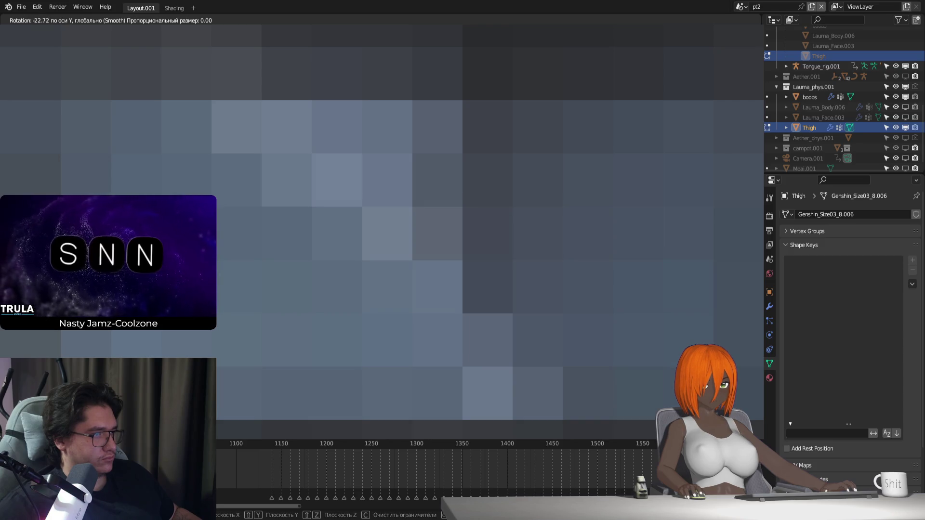
key("Return")
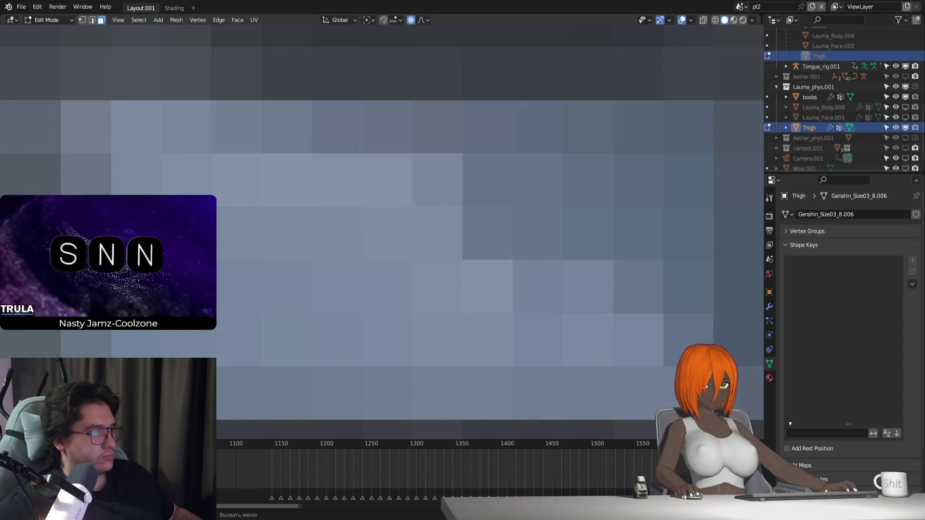
key("g")
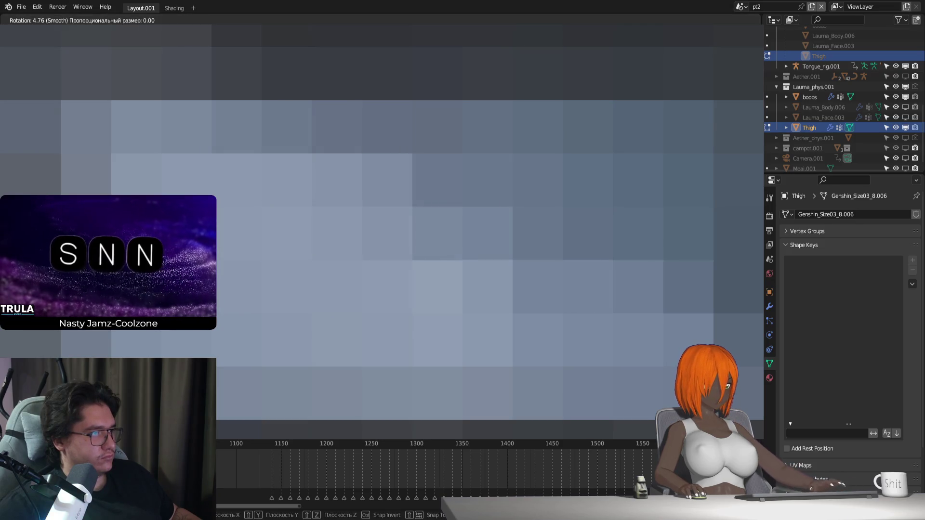
key("Return")
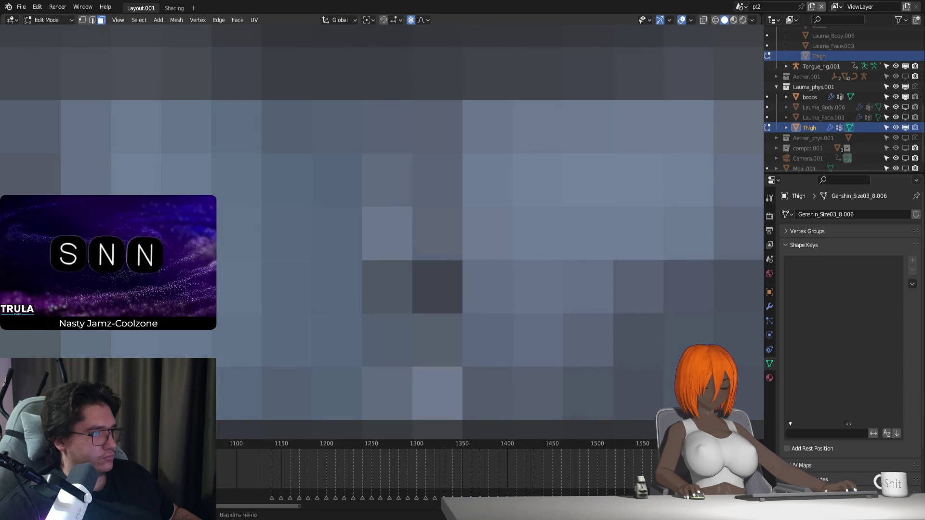
key("r")
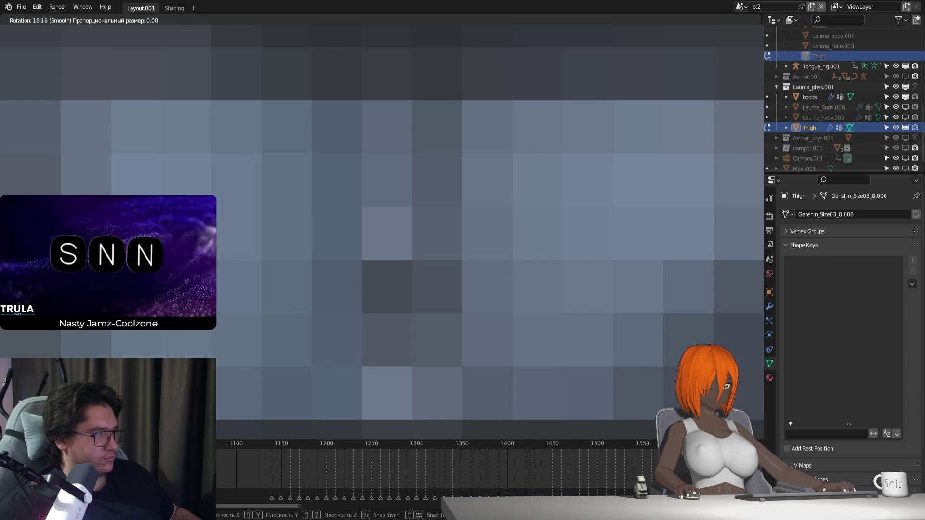
key("Return")
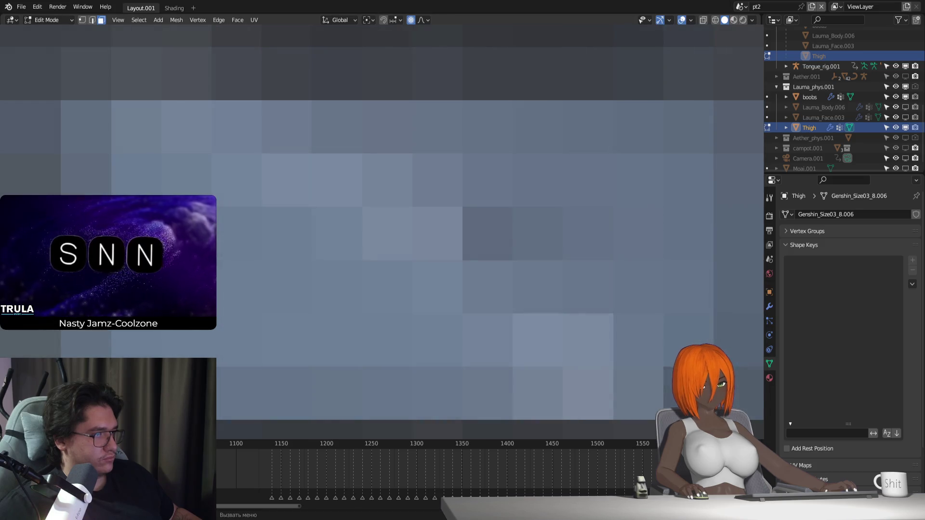
key("Tab")
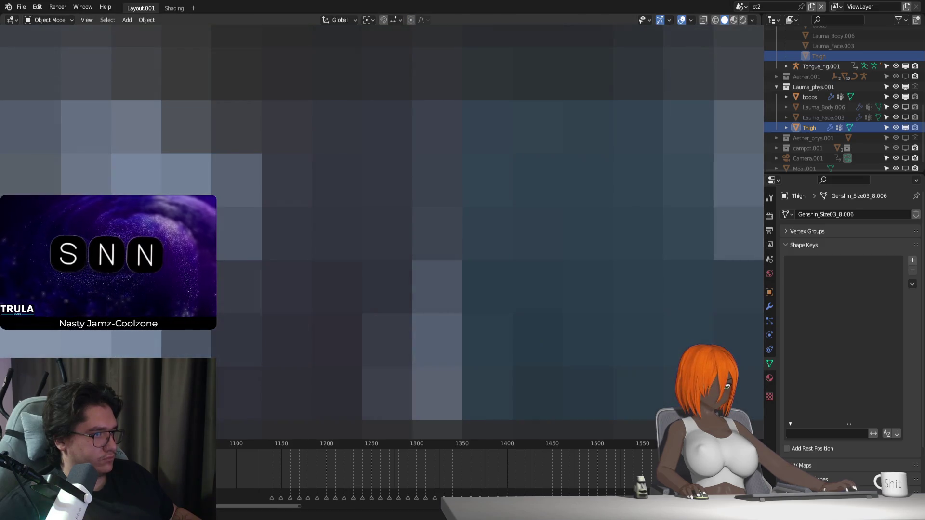
Re-enter Edit Mode on the Thigh mesh in vertex select
key("Tab")
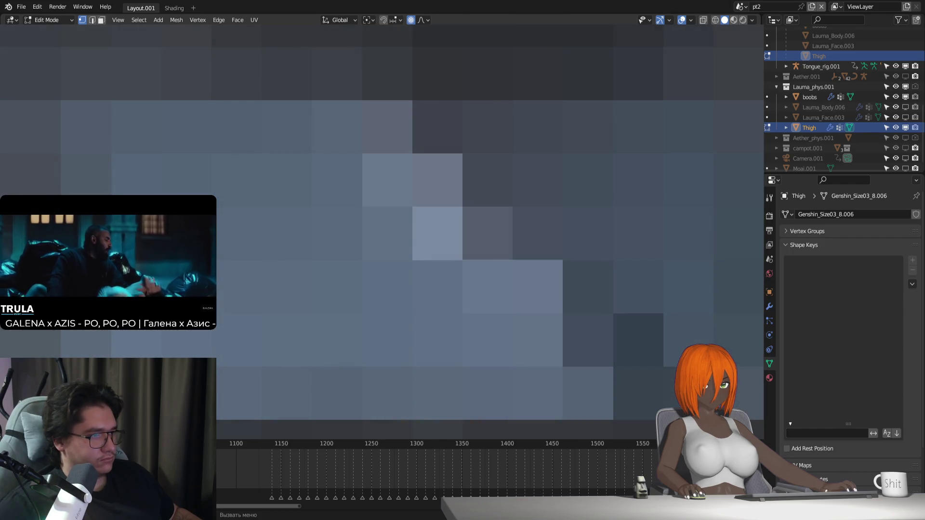
Nudge the crotch vertices along the X and Z axes with several constrained moves
key("g")
key("x")
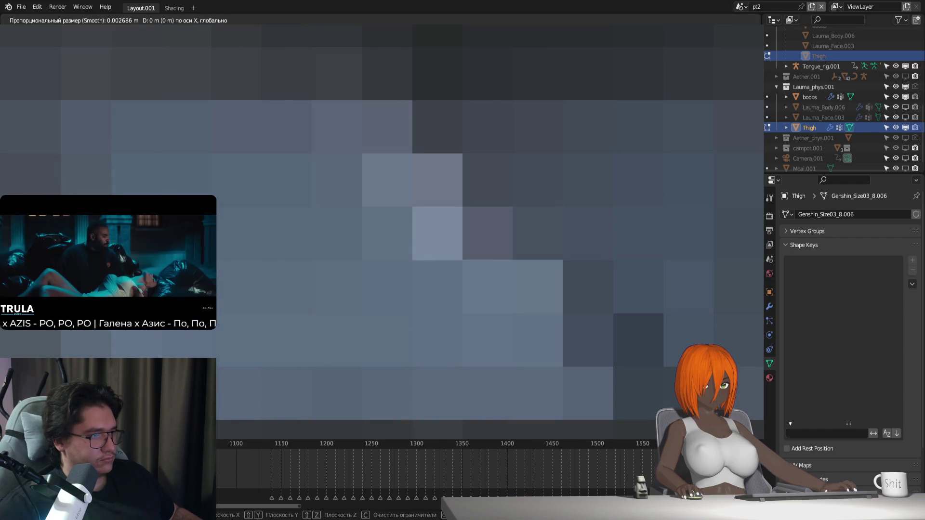
key("Escape")
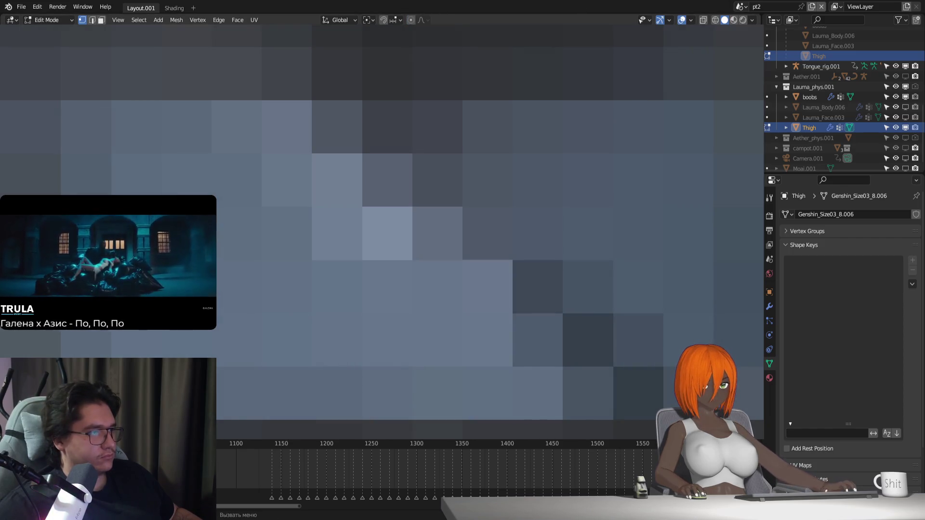
key("g")
key("x")
key("Escape")
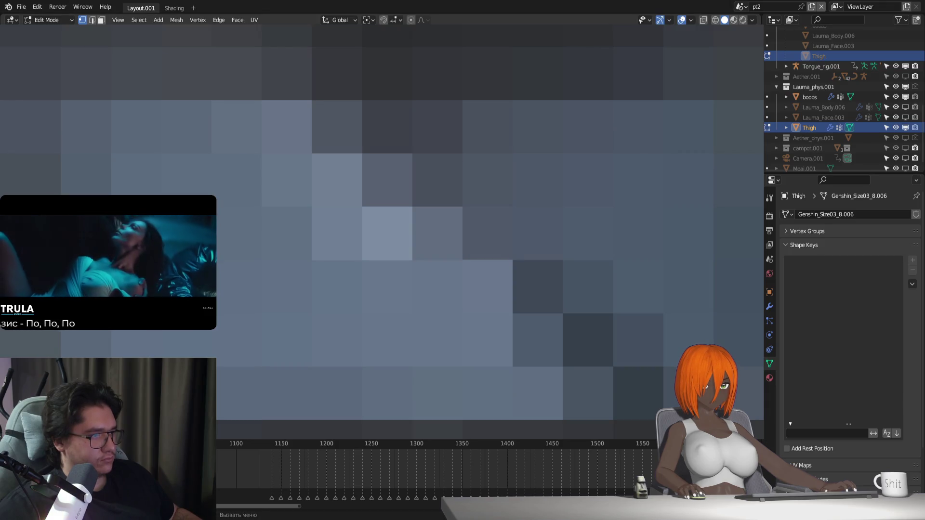
key("g")
key("x")
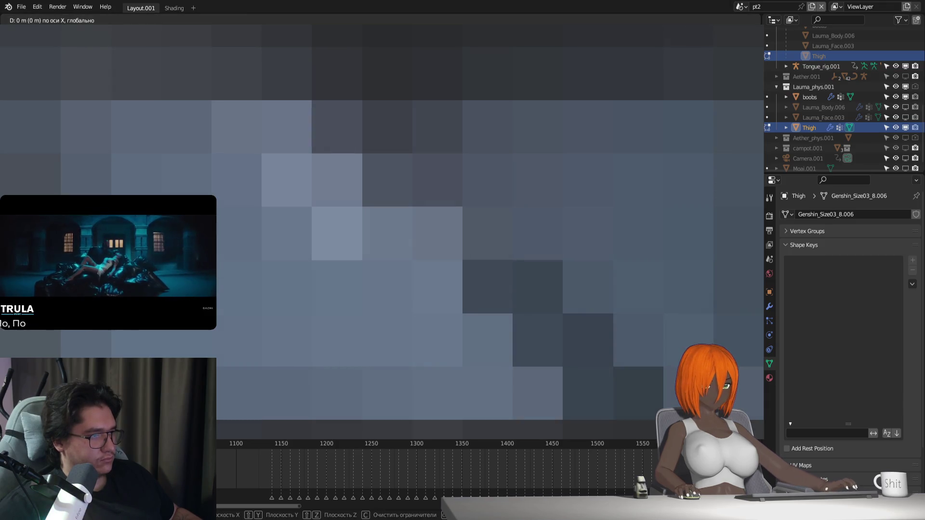
key("Escape")
key("g")
key("z")
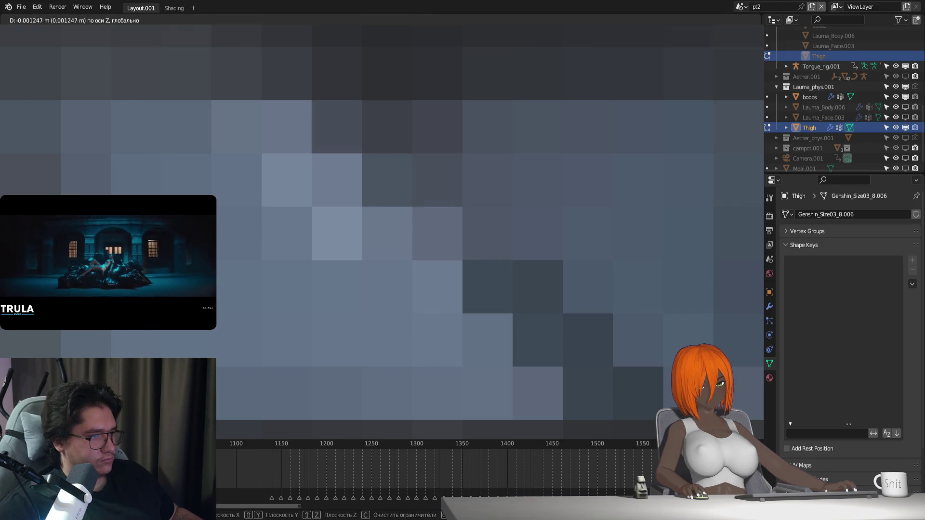
key("Escape")
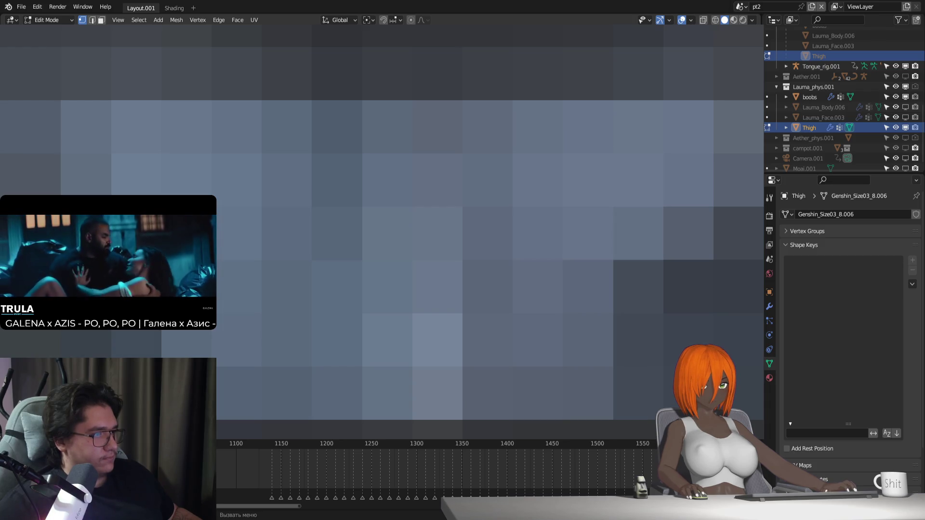
key("g")
key("x")
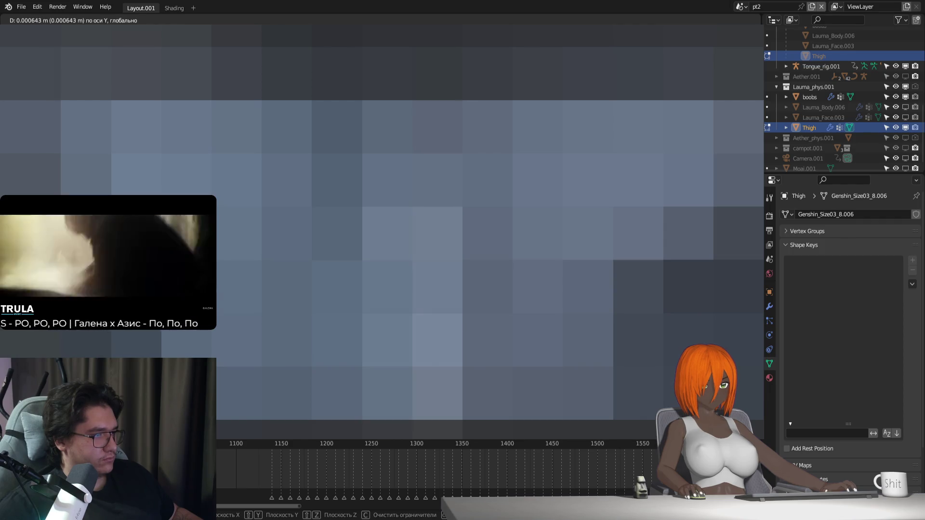
key("Return")
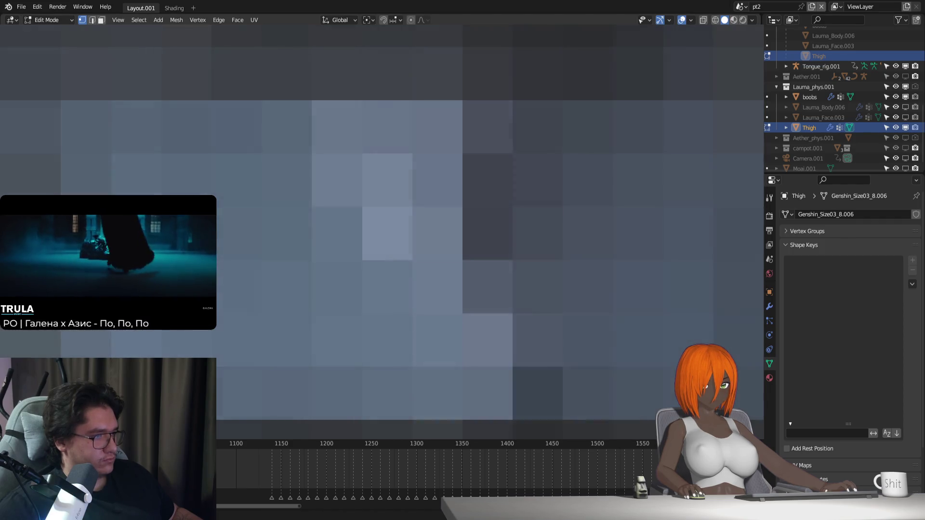
Shift the vertices along Y, then with a couple of free moves
key("g")
key("y")
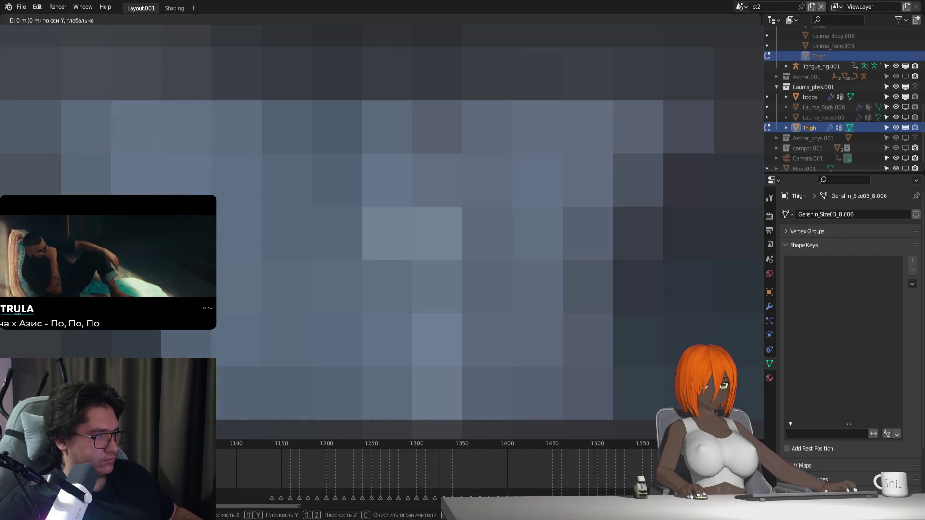
key("Return")
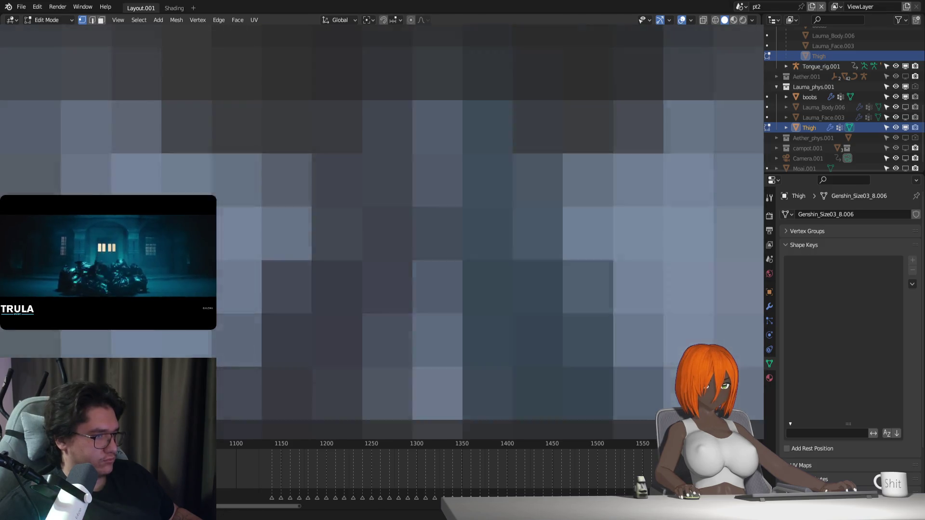
key("g")
key("y")
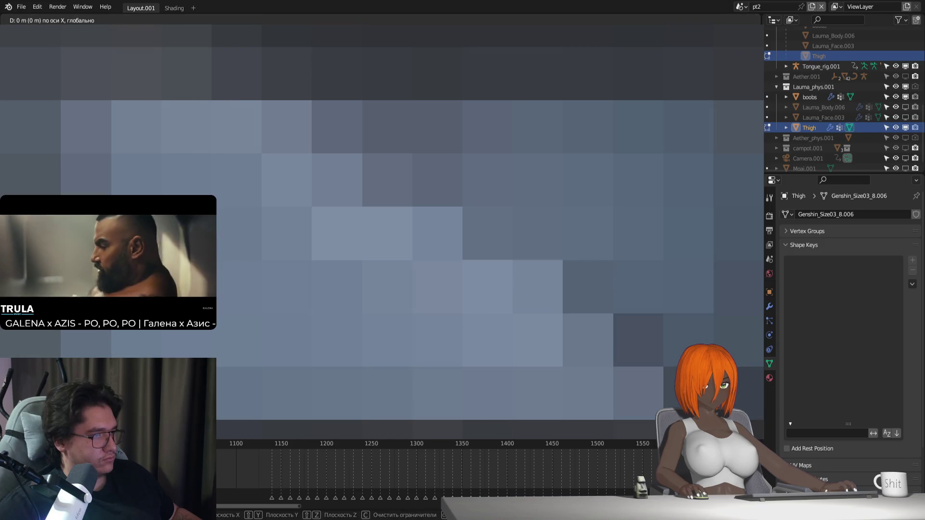
key("c")
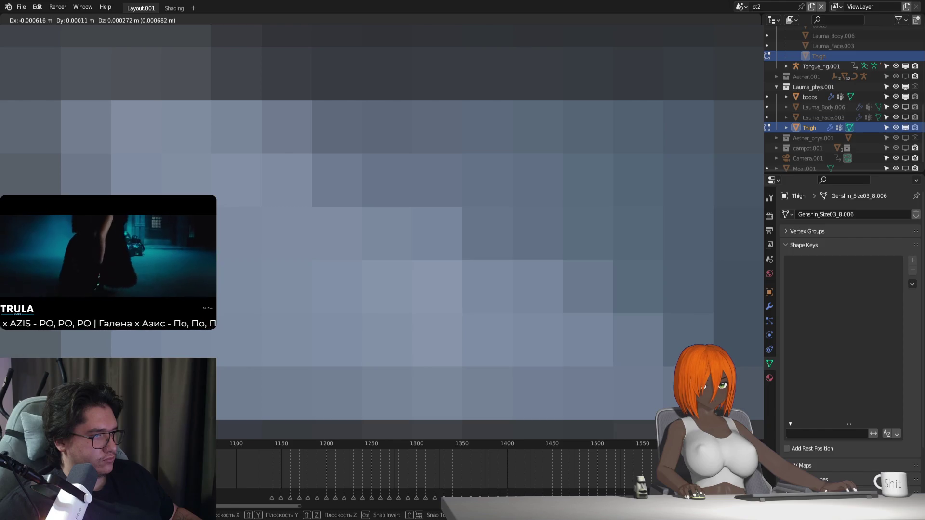
key("Return")
key("g")
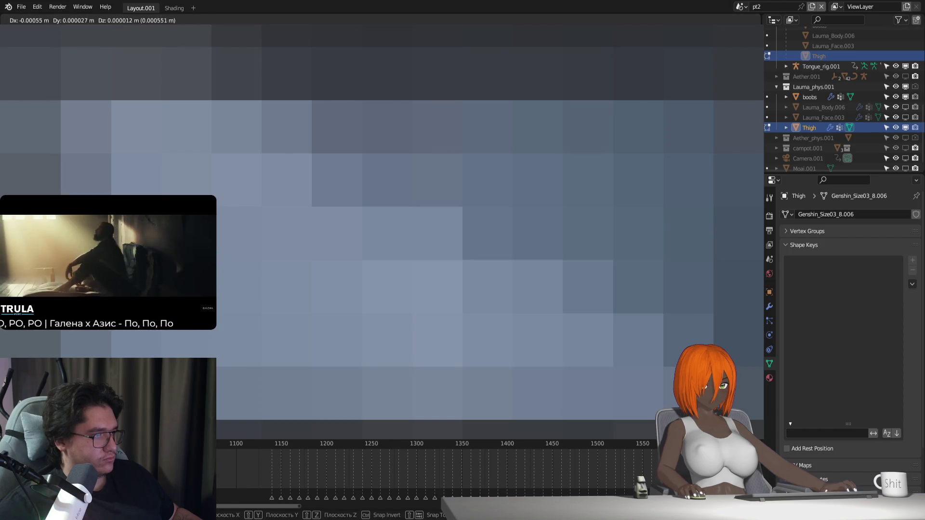
key("Return")
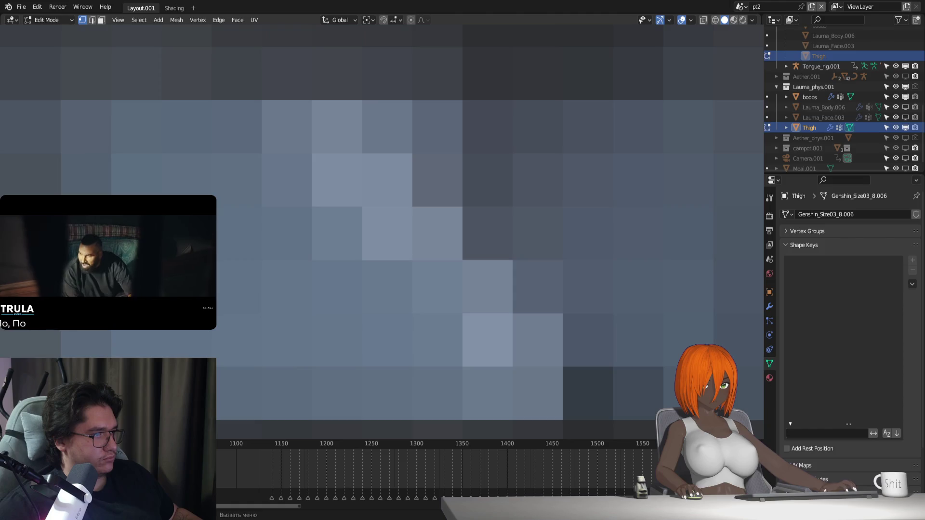
Rotate the vertices slightly around X and nudge them along Y
key("g")
key("z")
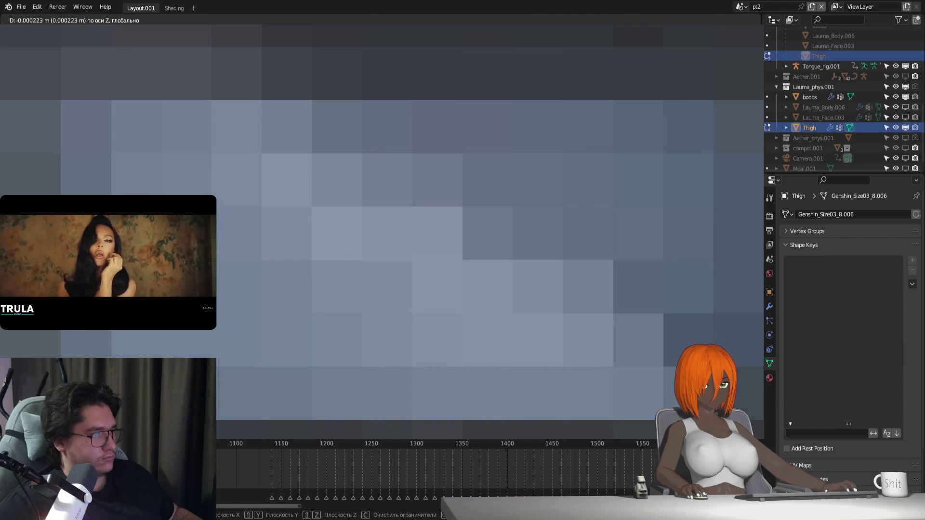
key("Escape")
key("r")
key("x")
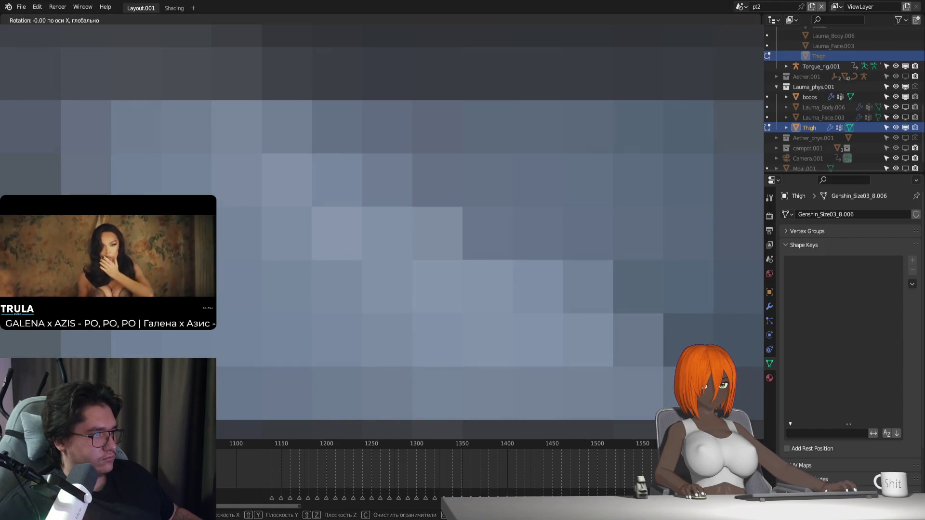
key("Return")
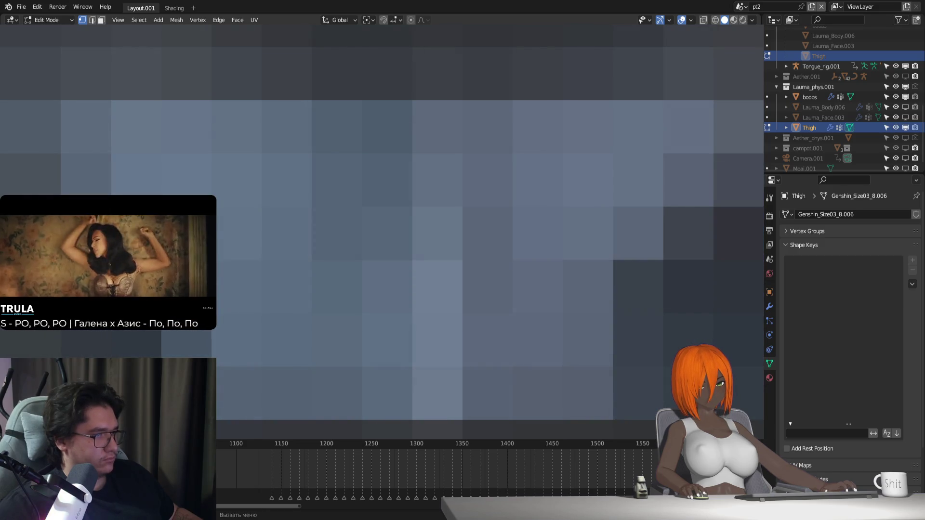
key("g")
key("y")
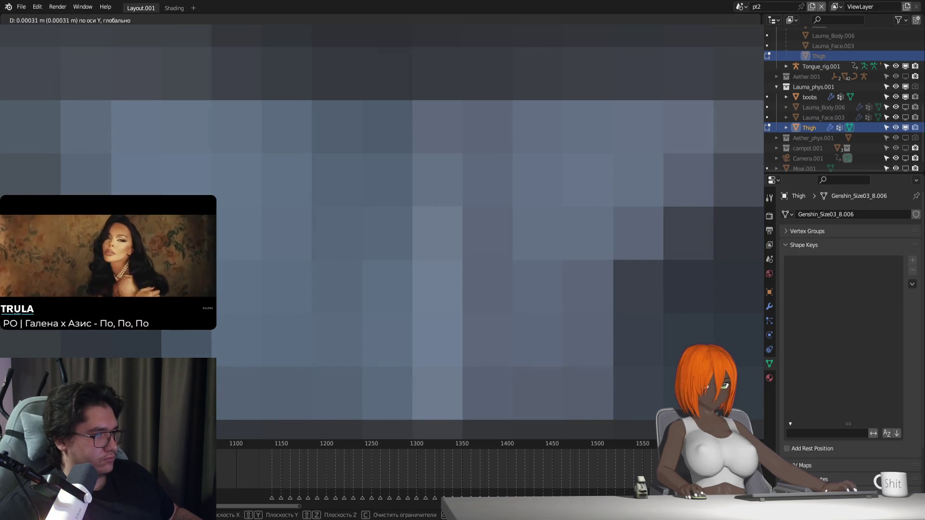
key("Return")
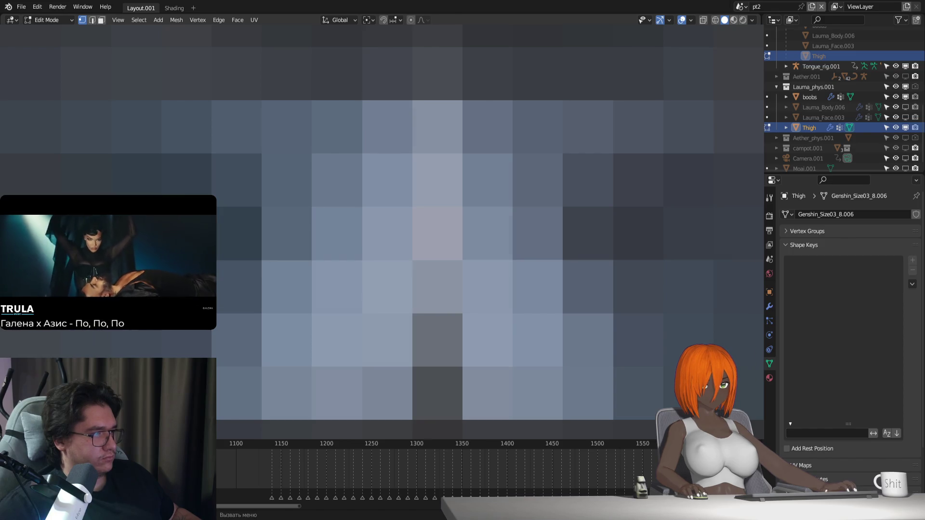
Shift the thigh vertices twice more, then return Thigh to Object Mode
key("g")
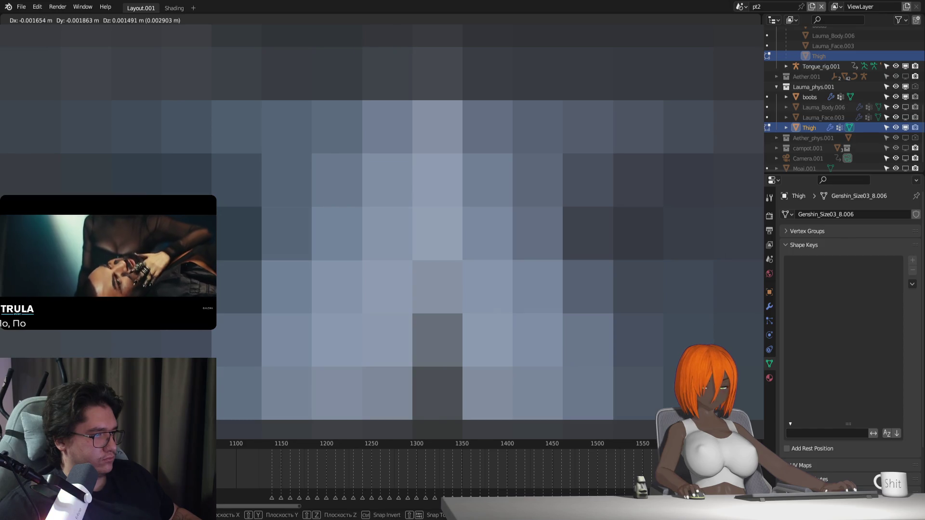
key("Escape")
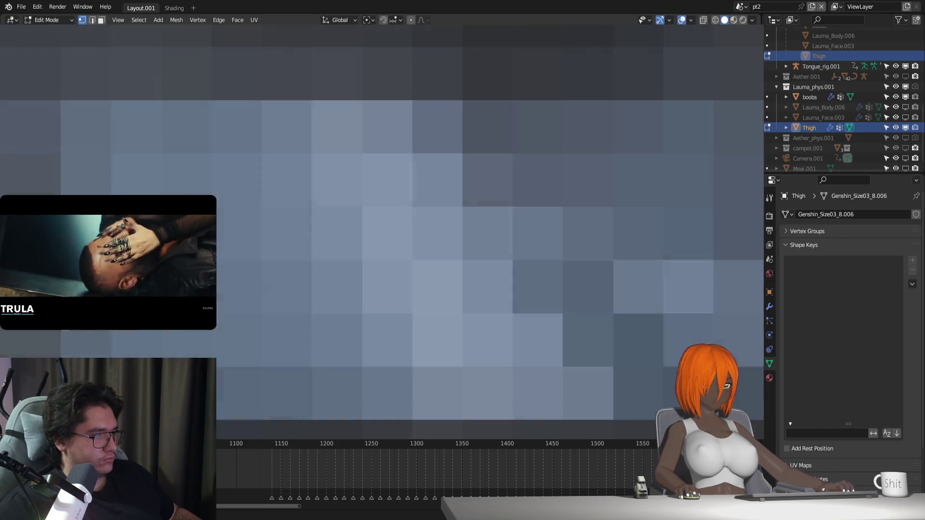
key("g")
key("Escape")
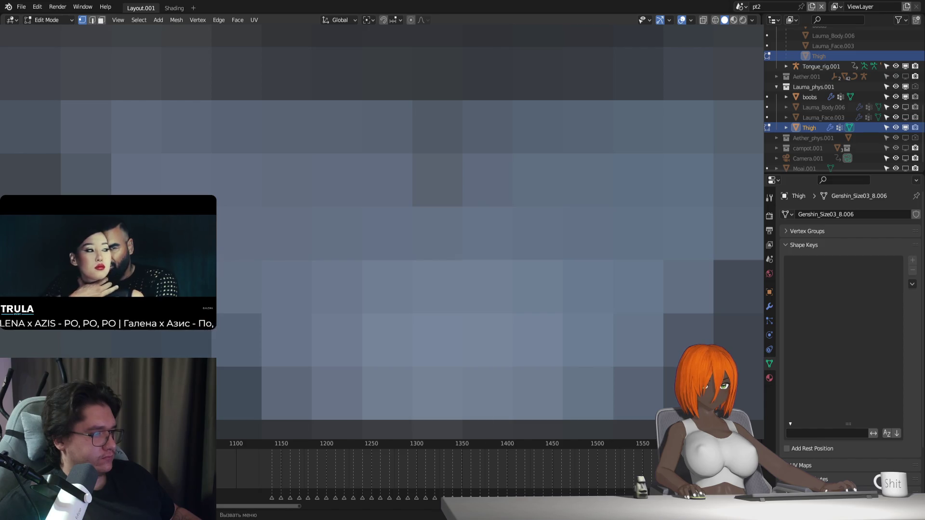
key("Tab")
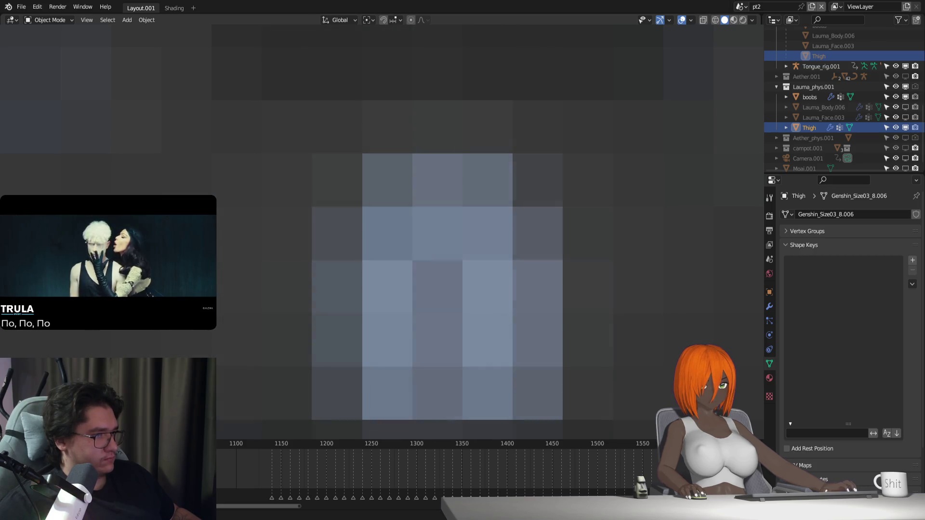
Browse Thigh's Modifiers, Particles and Data tabs, then show its Object properties
key("Tab")
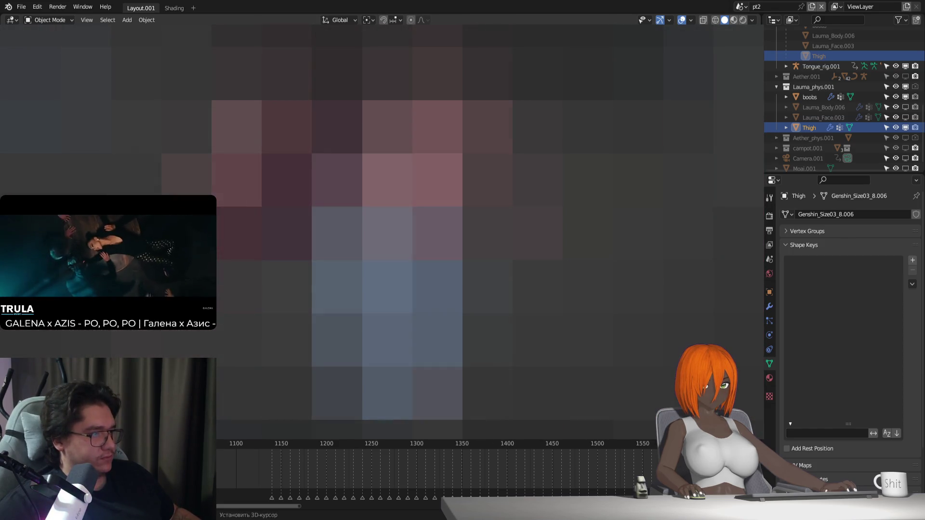
left_click(769, 307)
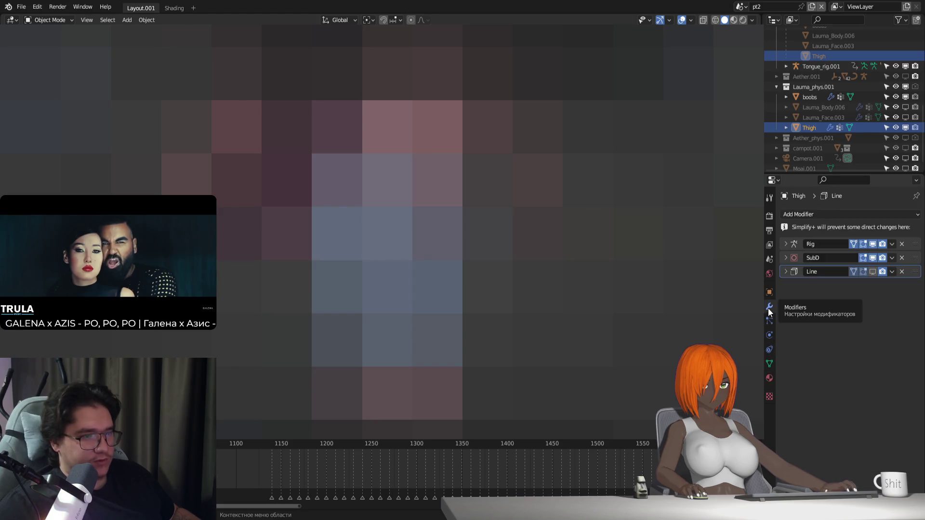
left_click(771, 325)
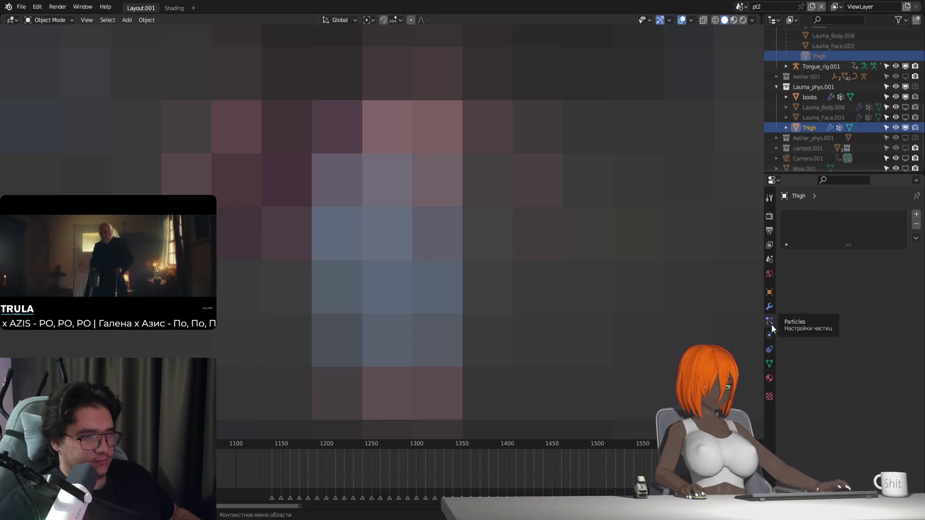
left_click(768, 363)
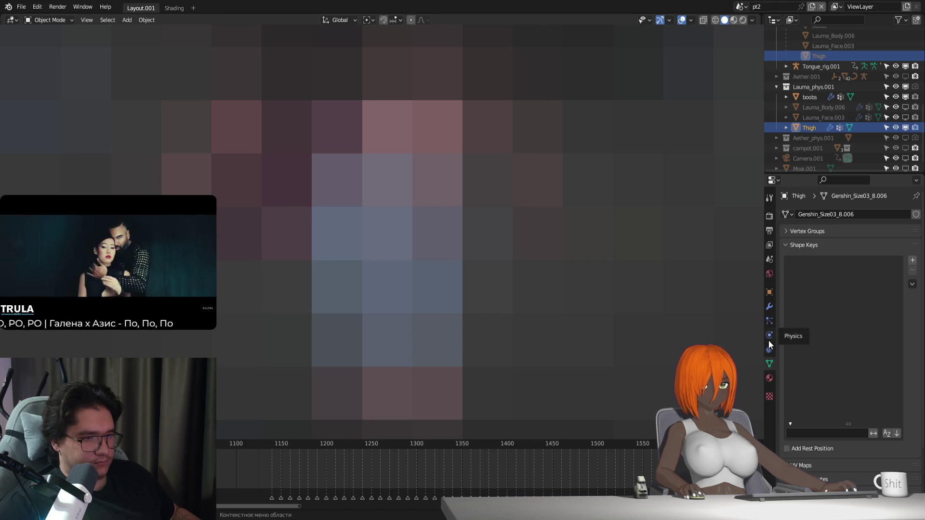
left_click(769, 291)
scroll(869, 429, "down", 4)
scroll(868, 429, "down", 1)
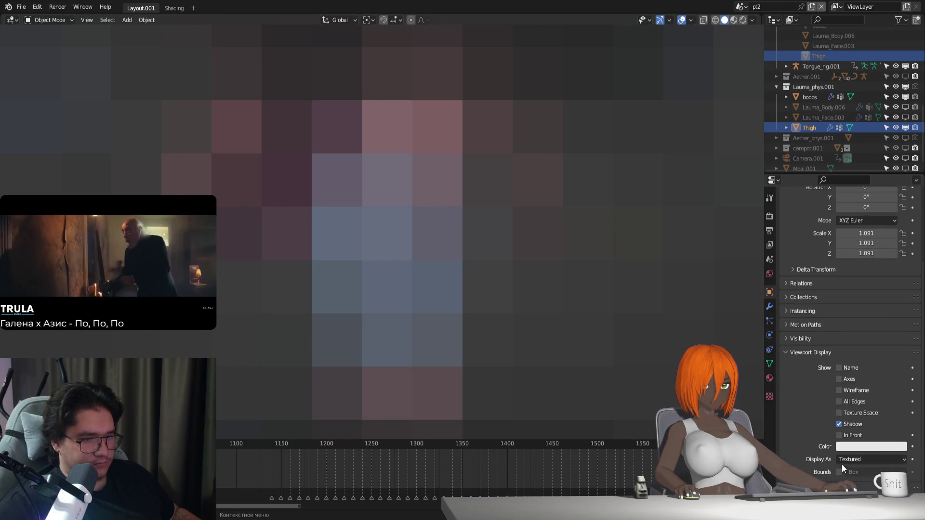
Switch Thigh's Display As through Solid and Wire back to Textured, then select the body
left_click(848, 459)
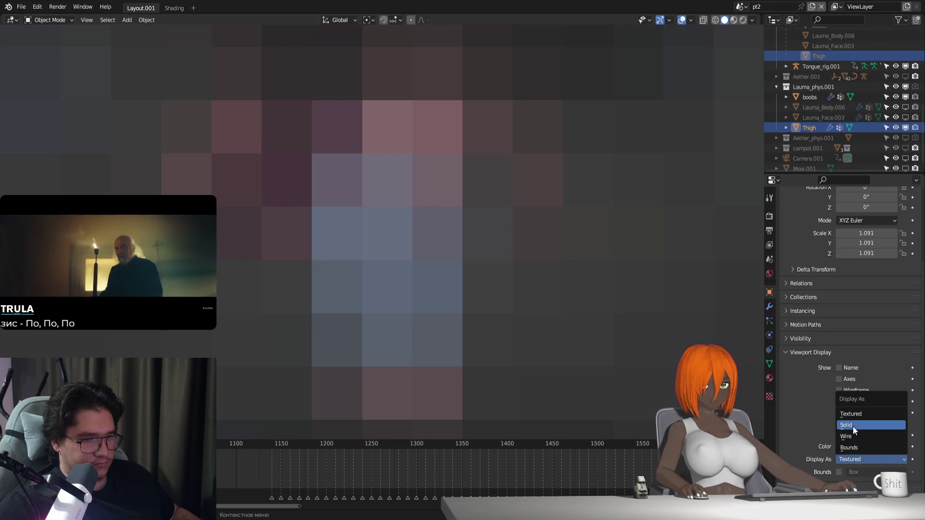
left_click(847, 425)
left_click(852, 458)
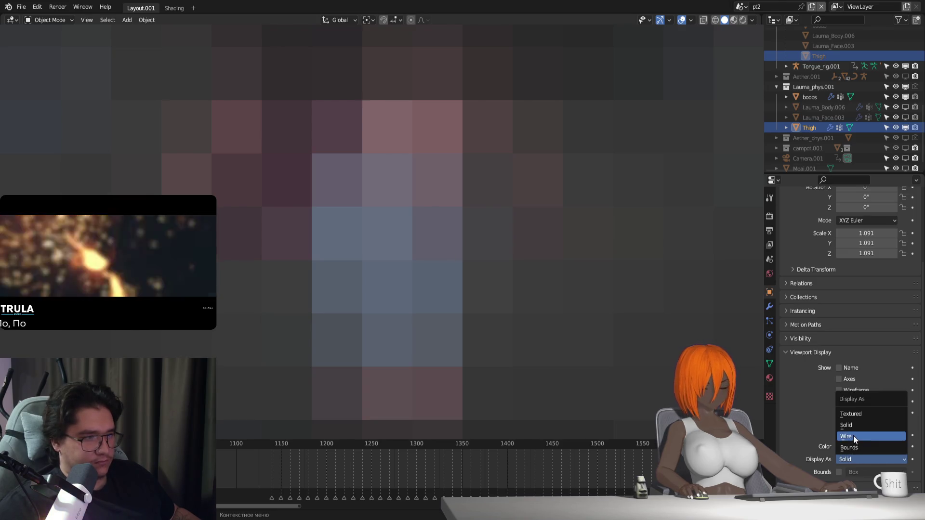
left_click(853, 435)
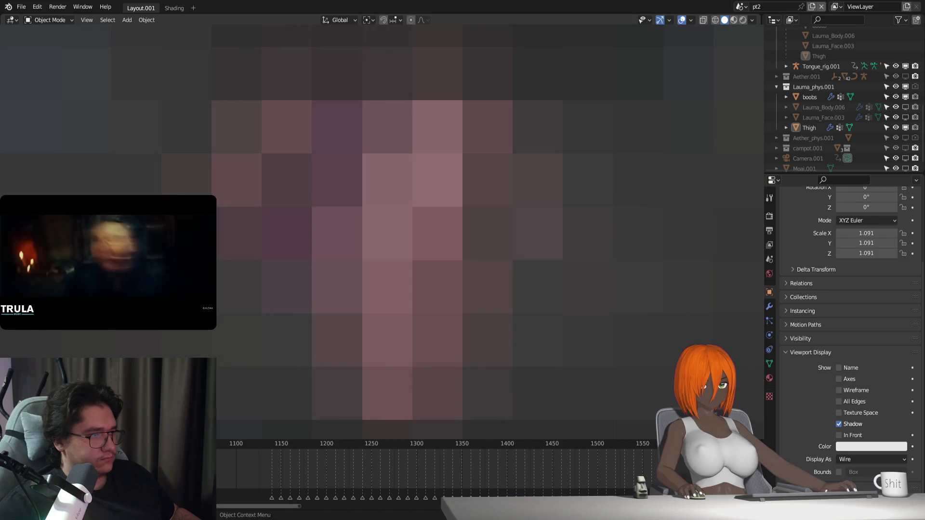
left_click(438, 311)
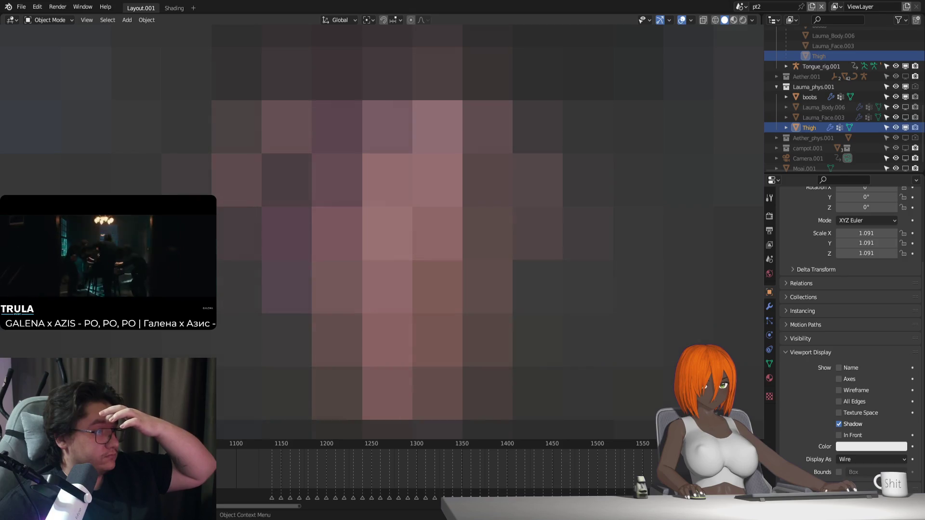
left_click(872, 459)
left_click(872, 430)
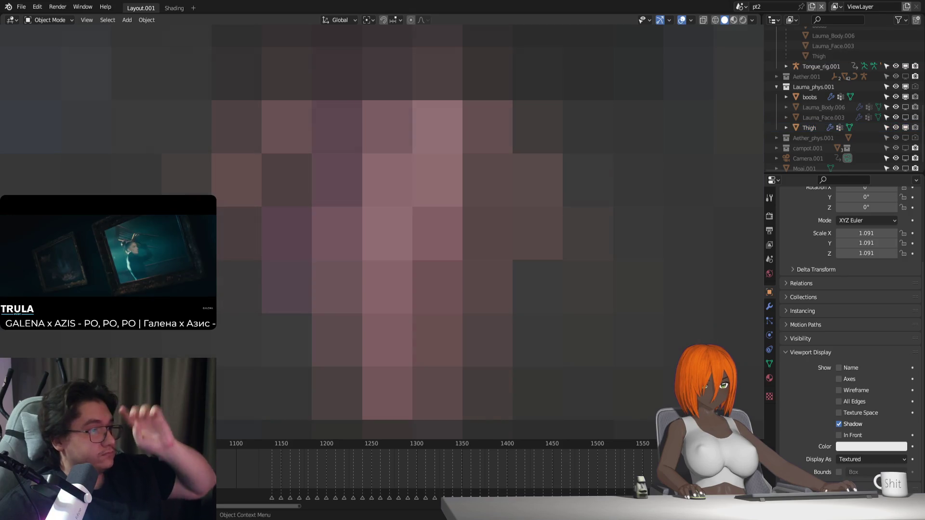
left_click(769, 309)
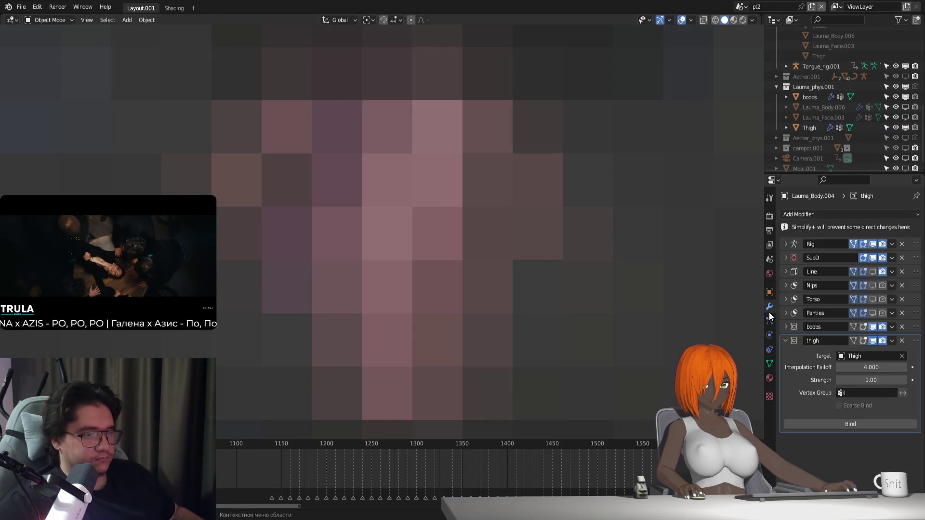
Bind the body's thigh Surface Deform modifier to Thigh, check Thigh's modifiers, then unbind it
left_click(871, 427)
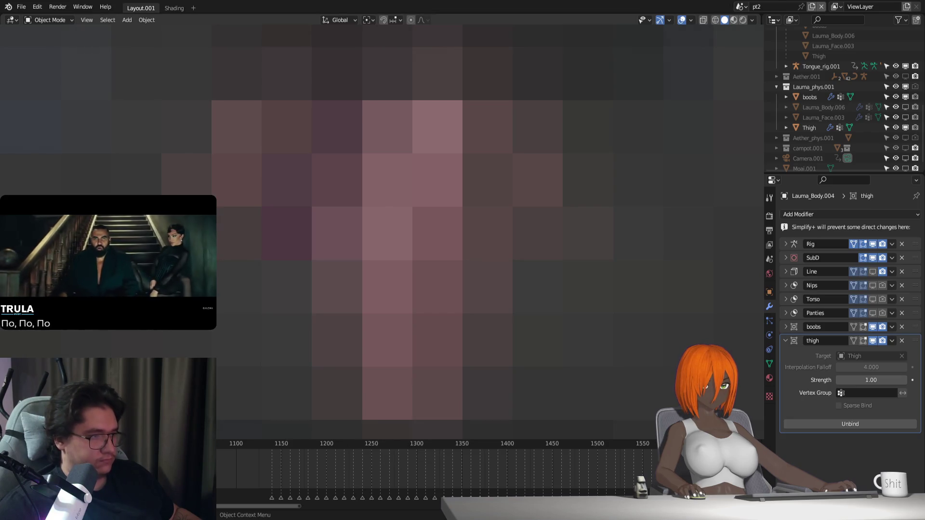
left_click(768, 291)
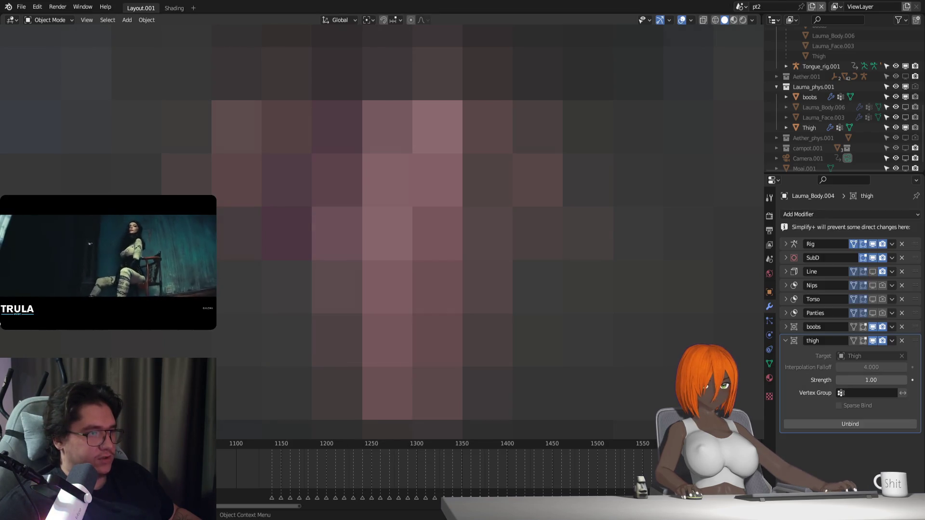
left_click(808, 127)
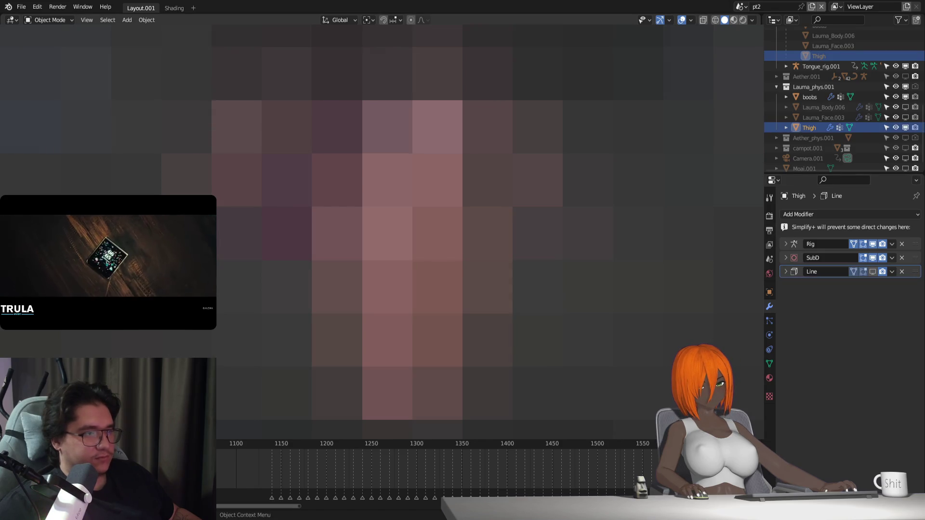
key("ctrl+z")
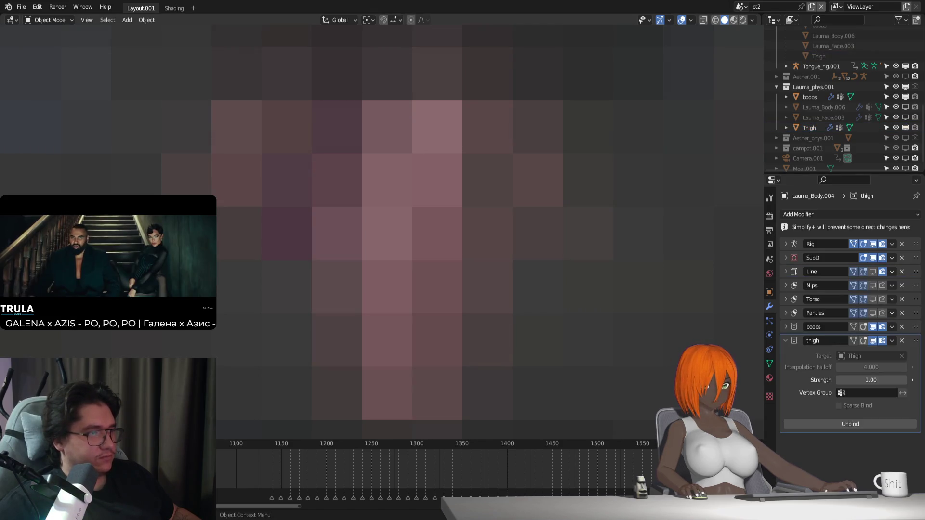
left_click(865, 423)
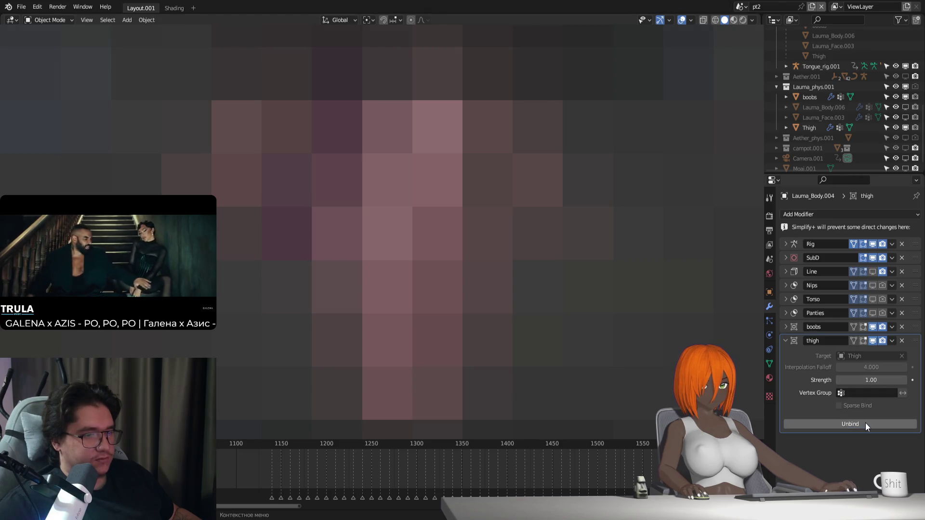
left_click(865, 423)
Assign Pin_cloth_thighs as the Surface Deform vertex group, bind it, then select the Thigh mesh
left_click(891, 393)
type("pin")
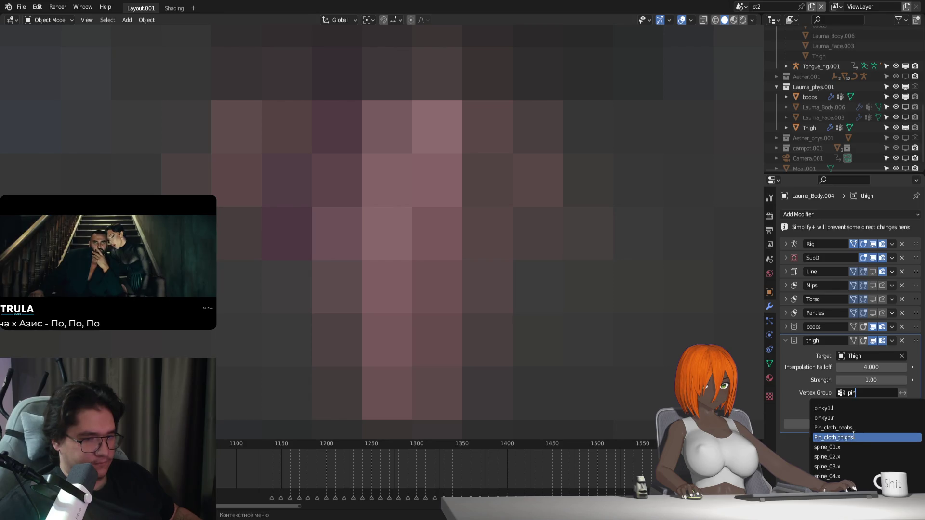
left_click(857, 437)
left_click(853, 425)
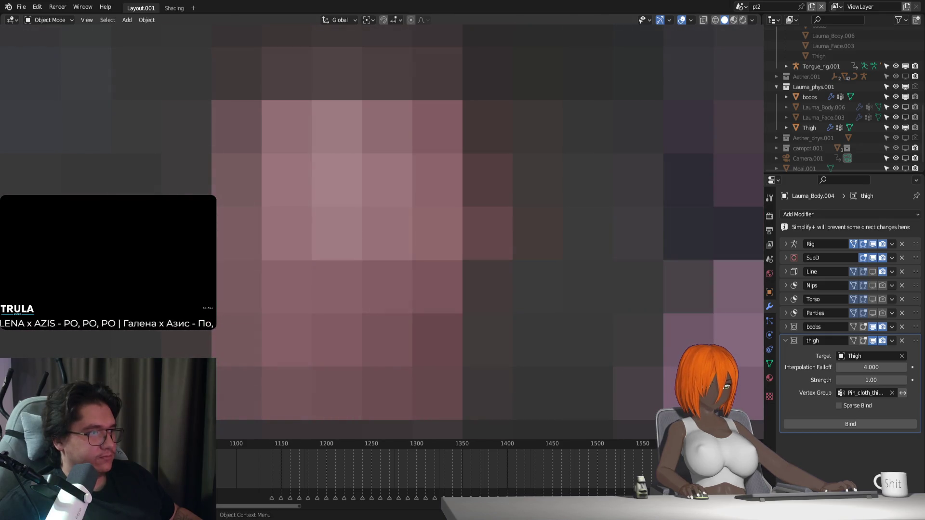
left_click(809, 127)
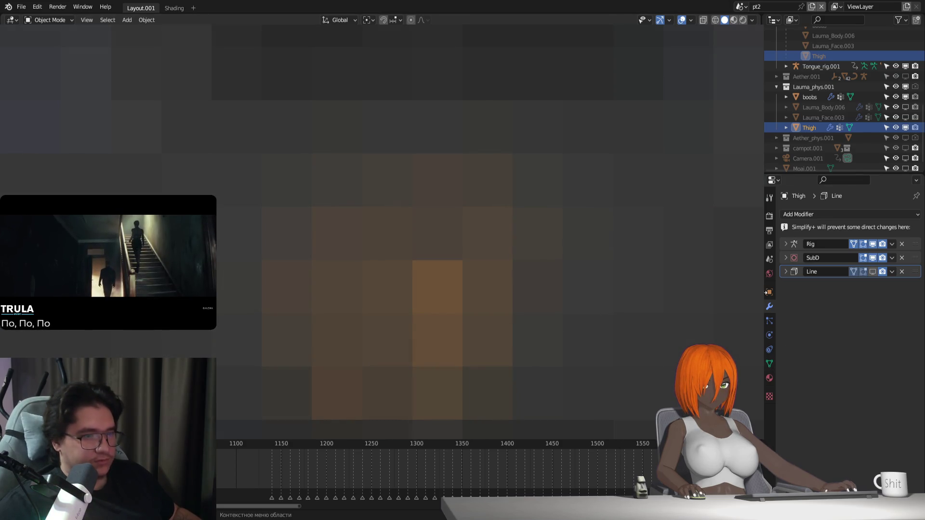
Set the Thigh object's viewport Display As to Textured and return to Object Mode
left_click(768, 292)
scroll(835, 360, "down", 3)
left_click(853, 458)
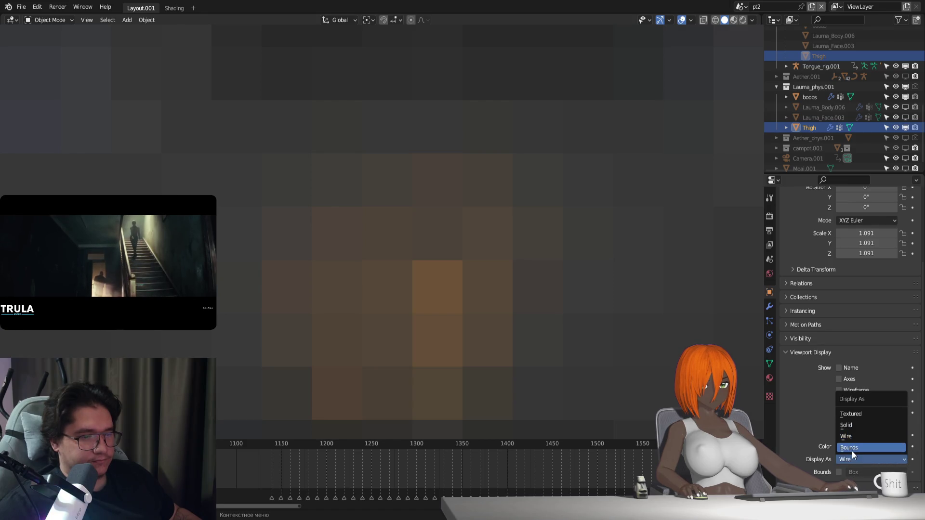
left_click(853, 414)
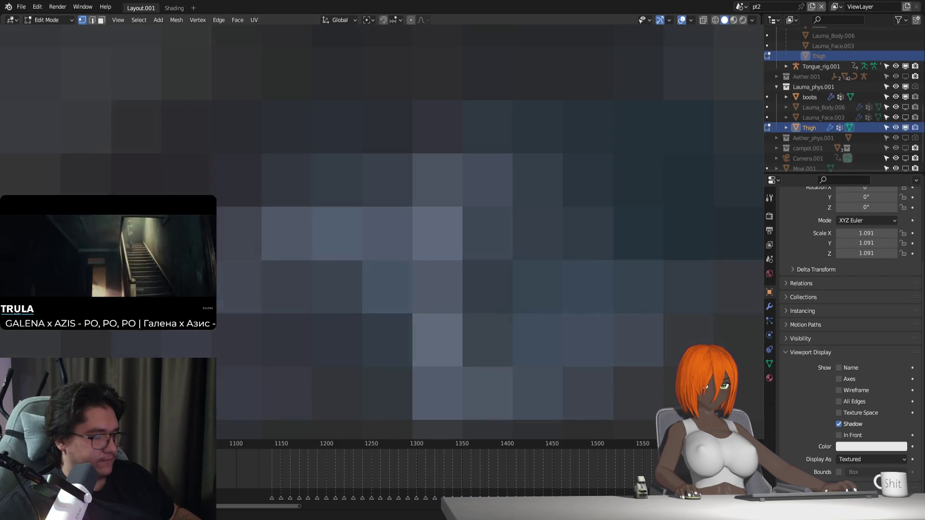
key("Tab")
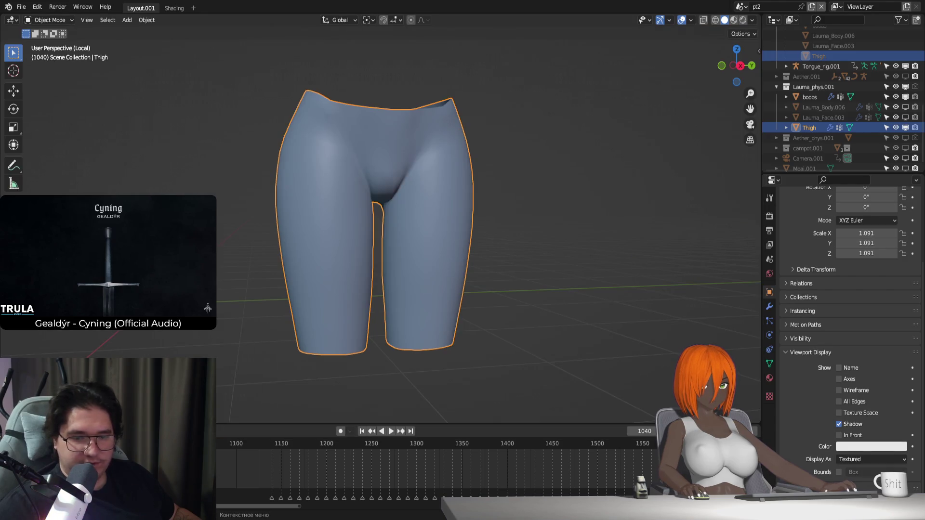
Enter Edit Mode on the Thigh mesh and orbit to view the leg openings and crotch crease
middle_click_drag(390, 304, 394, 262)
scroll(401, 251, "up", 5)
mouse_move(364, 230)
middle_mouse_down()
mouse_move(462, 193)
mouse_move(436, 137)
mouse_move(458, 224)
mouse_move(496, 209)
mouse_move(364, 248)
middle_mouse_up()
key("Tab")
scroll(495, 208, "down", 3)
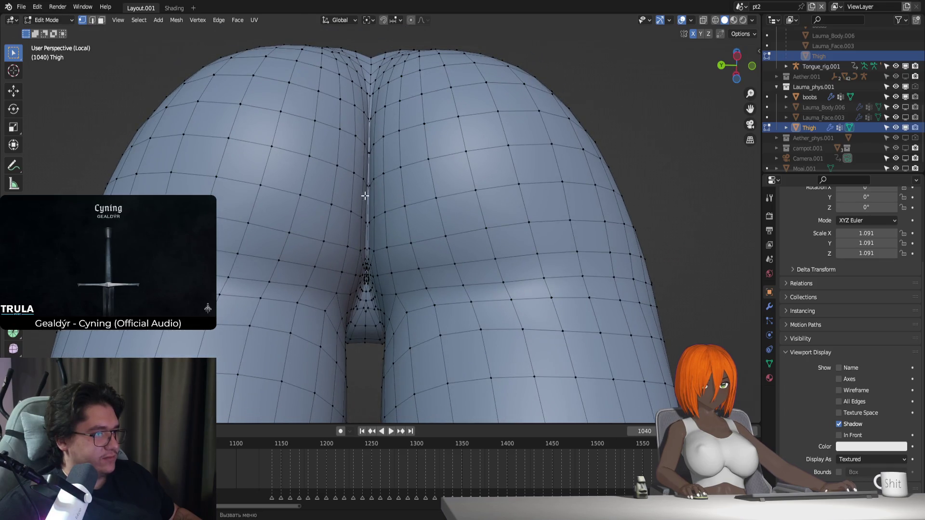
mouse_move(370, 74)
middle_mouse_down()
mouse_move(413, 397)
mouse_move(316, 301)
mouse_move(275, 238)
middle_mouse_up()
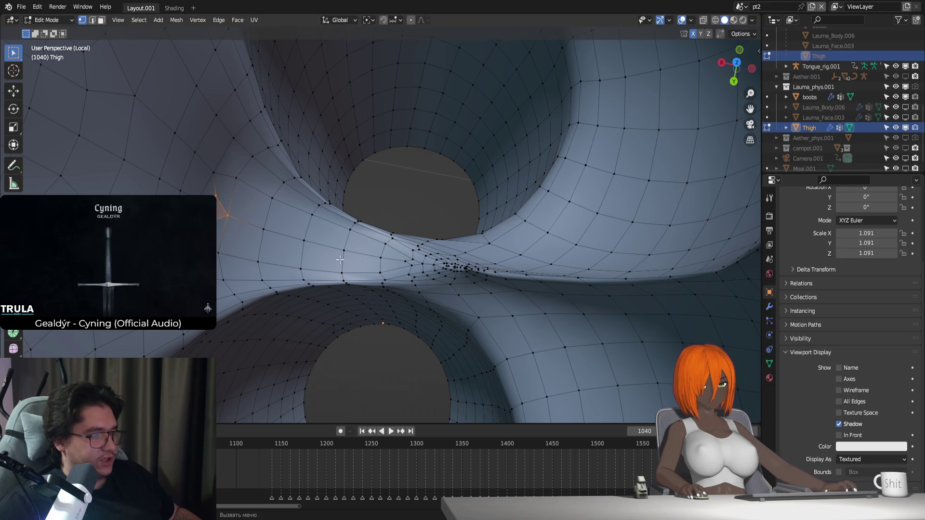
mouse_move(514, 314)
middle_mouse_down()
mouse_move(372, 325)
mouse_move(426, 289)
mouse_move(486, 304)
mouse_move(433, 311)
mouse_move(400, 300)
middle_mouse_up()
scroll(400, 300, "up", 3)
scroll(377, 329, "down", 2)
middle_click_drag(377, 330, 362, 321)
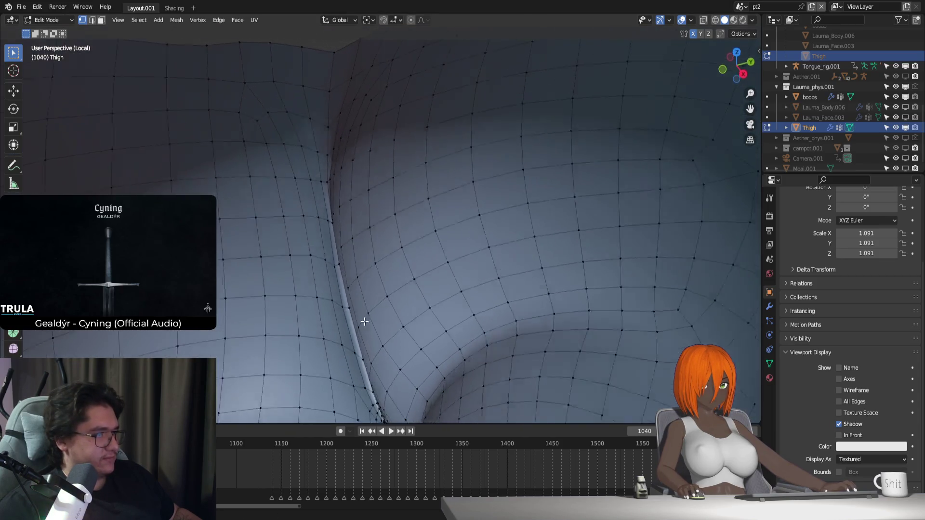
scroll(523, 283, "down", 4)
scroll(478, 281, "down", 3)
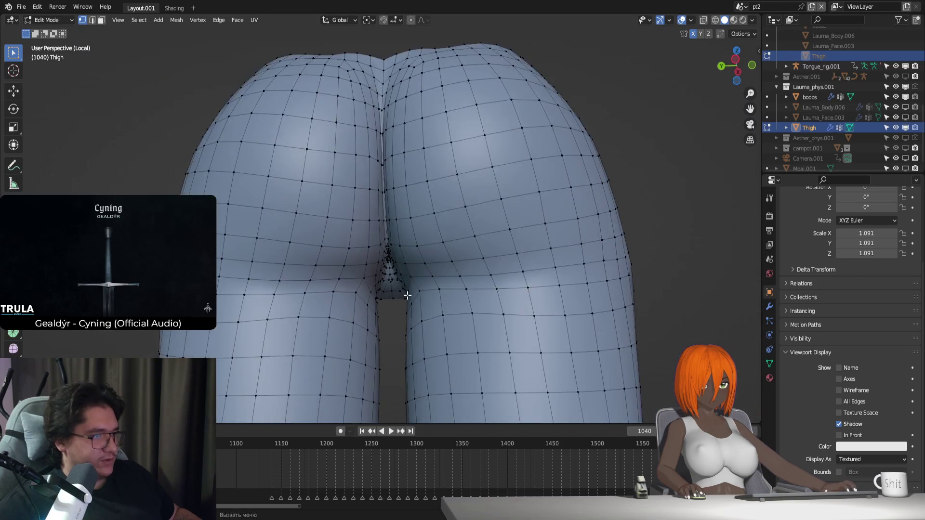
Orbit the crotch crease to vertical, diagonal, horizontal and low front angles to inspect its topology
middle_click_drag(407, 295, 424, 252)
scroll(415, 273, "down", 3)
scroll(392, 295, "up", 3)
mouse_move(393, 295)
middle_mouse_down()
mouse_move(404, 247)
mouse_move(398, 285)
mouse_move(410, 296)
mouse_move(413, 258)
mouse_move(429, 295)
mouse_move(354, 299)
mouse_move(421, 292)
mouse_move(394, 301)
mouse_move(399, 327)
mouse_move(341, 320)
middle_mouse_up()
scroll(390, 277, "down", 3)
scroll(410, 295, "up", 3)
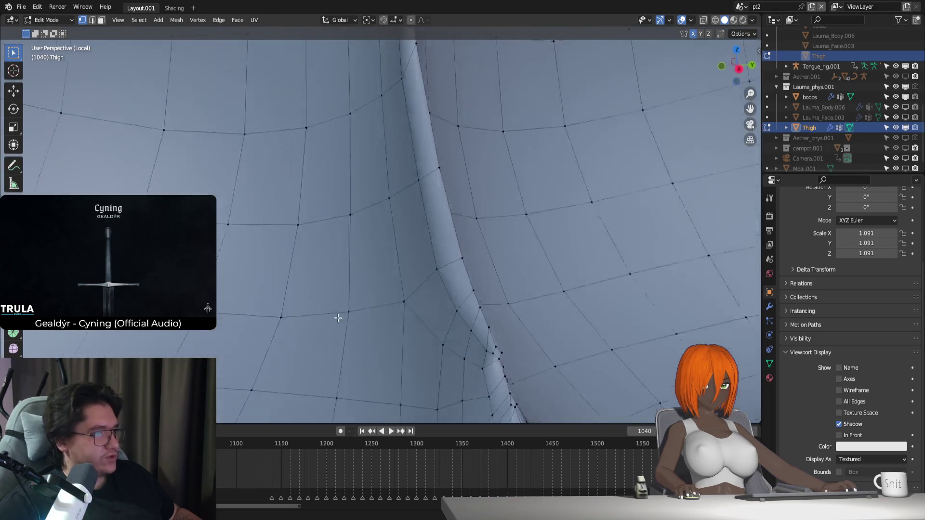
mouse_move(489, 368)
middle_mouse_down()
mouse_move(367, 347)
mouse_move(439, 330)
mouse_move(382, 366)
mouse_move(369, 361)
mouse_move(443, 339)
mouse_move(359, 348)
middle_mouse_up()
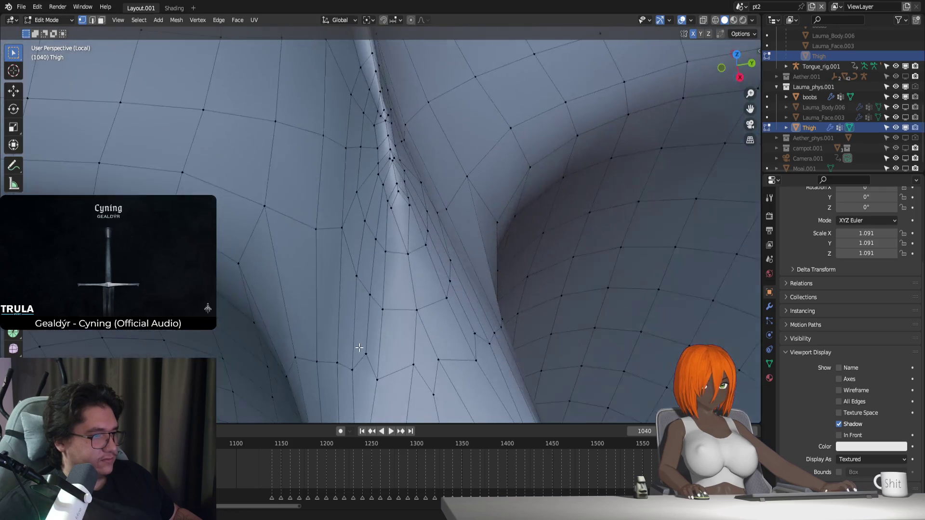
mouse_move(414, 384)
middle_mouse_down()
mouse_move(351, 317)
mouse_move(283, 283)
mouse_move(371, 256)
mouse_move(368, 291)
mouse_move(529, 298)
middle_mouse_up()
mouse_move(444, 211)
middle_mouse_down()
mouse_move(462, 232)
mouse_move(433, 227)
mouse_move(403, 248)
mouse_move(362, 254)
mouse_move(361, 303)
mouse_move(306, 306)
mouse_move(372, 268)
mouse_move(368, 275)
middle_mouse_up()
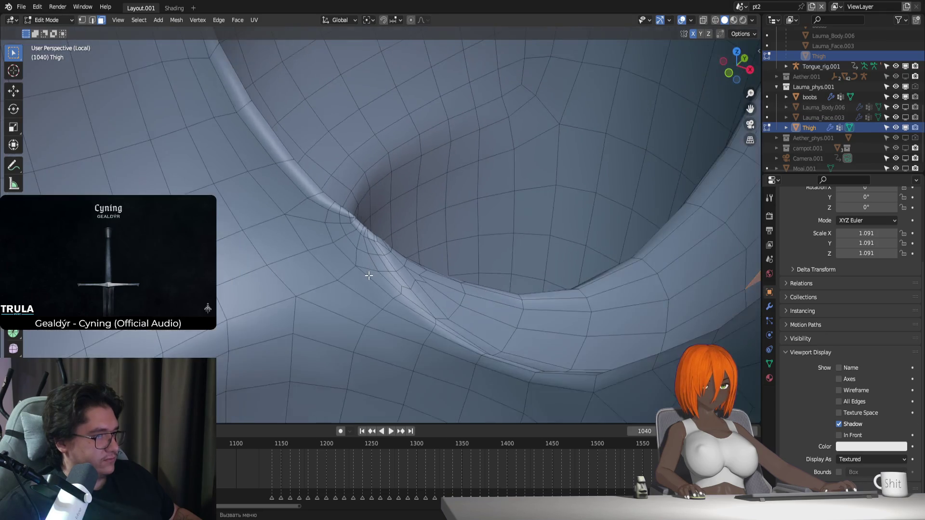
scroll(369, 275, "down", 5)
scroll(403, 260, "down", 3)
scroll(419, 270, "down", 2)
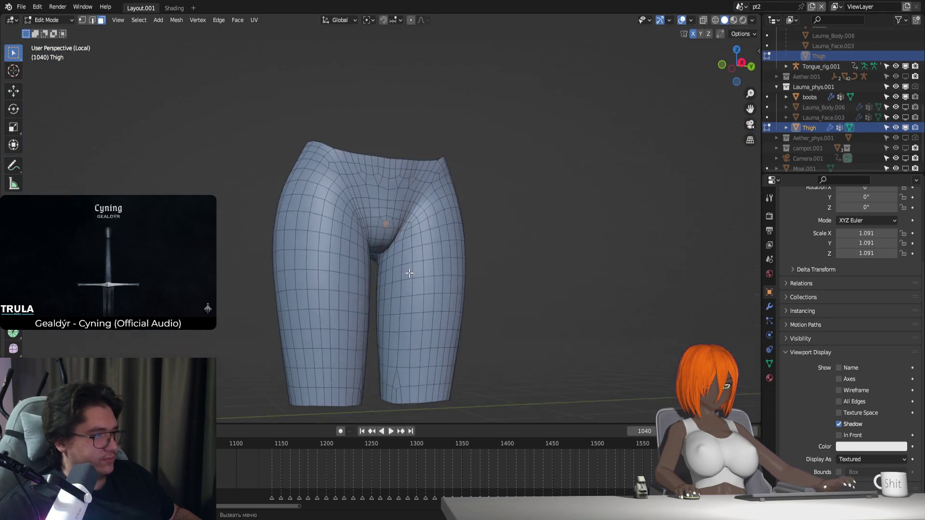
scroll(410, 273, "up", 4)
mouse_move(405, 268)
middle_mouse_down()
mouse_move(398, 275)
mouse_move(393, 222)
mouse_move(393, 318)
middle_mouse_up()
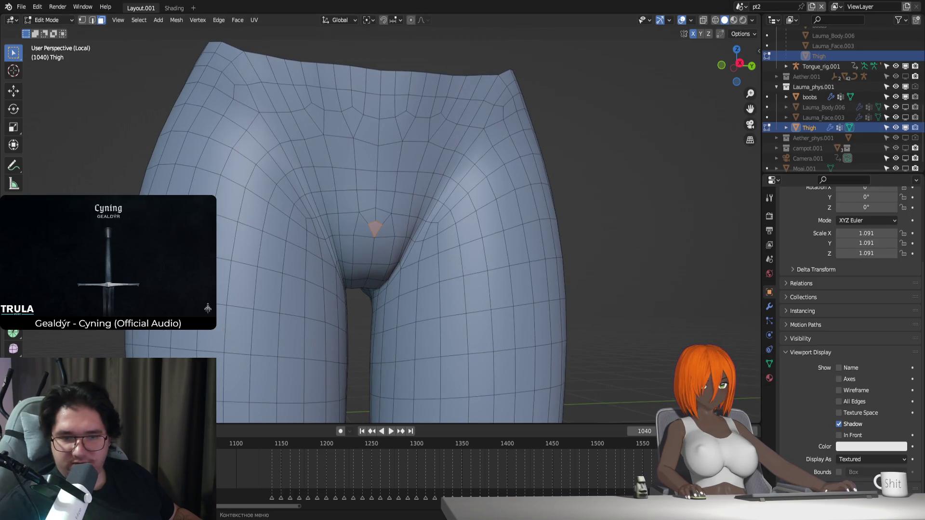